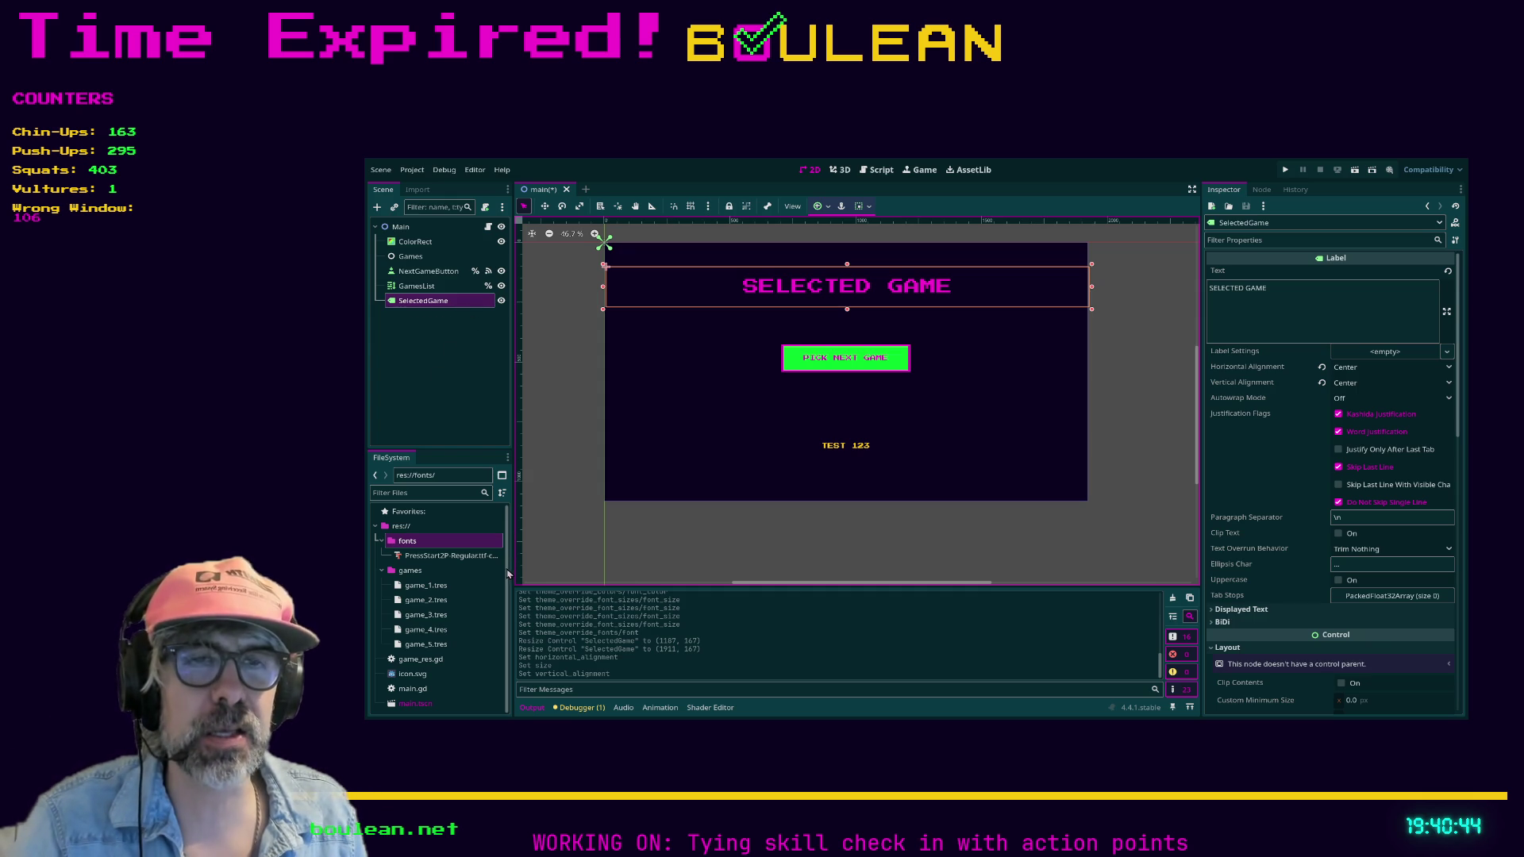
- Mark the SelectedGame node as Access as Unique Name and switch to the main script
left_click(853, 223)
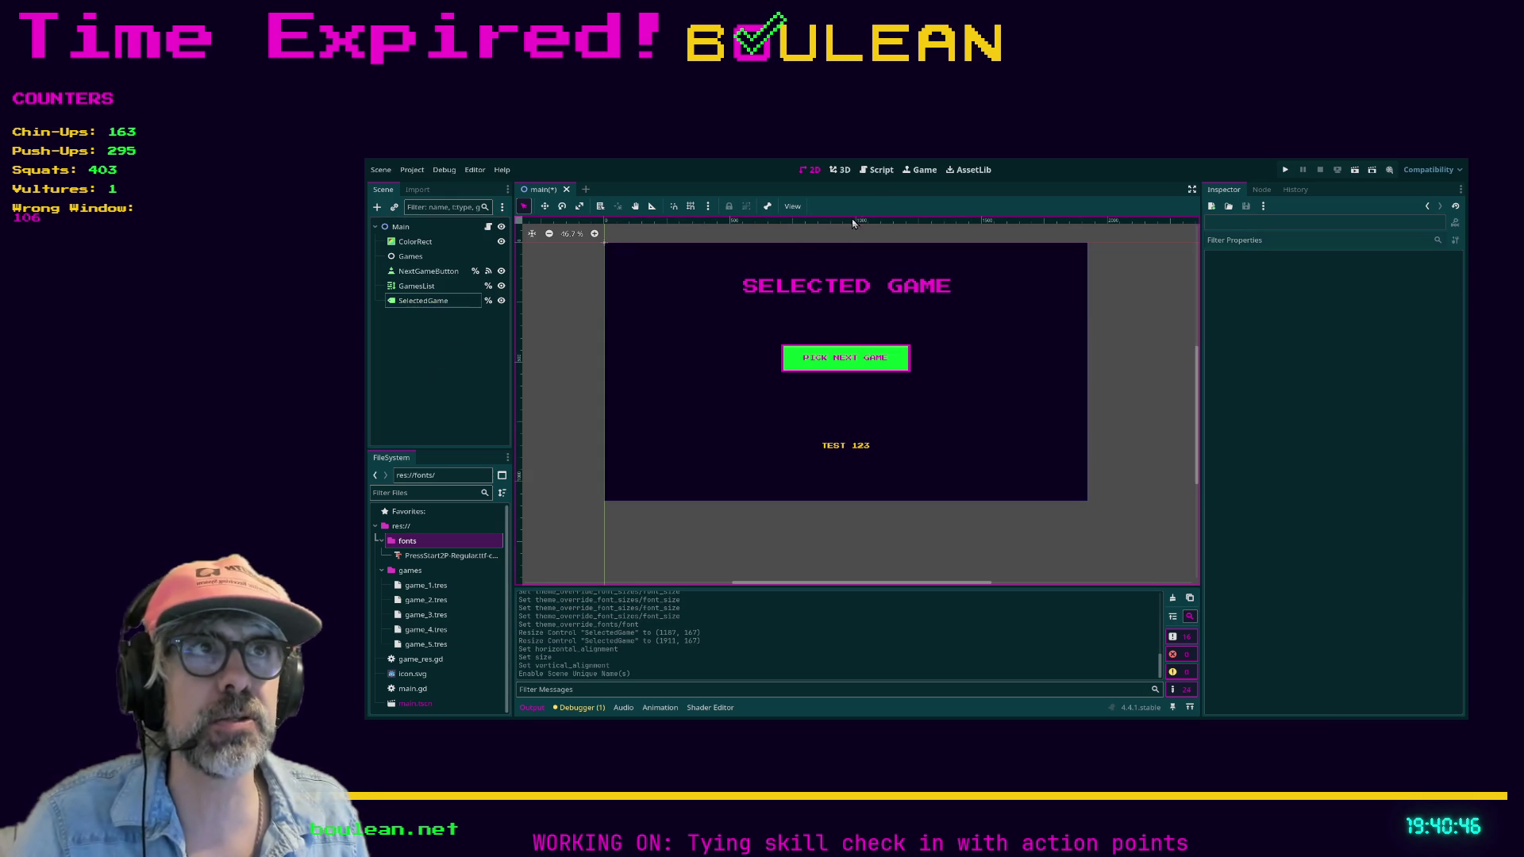
left_click(877, 171)
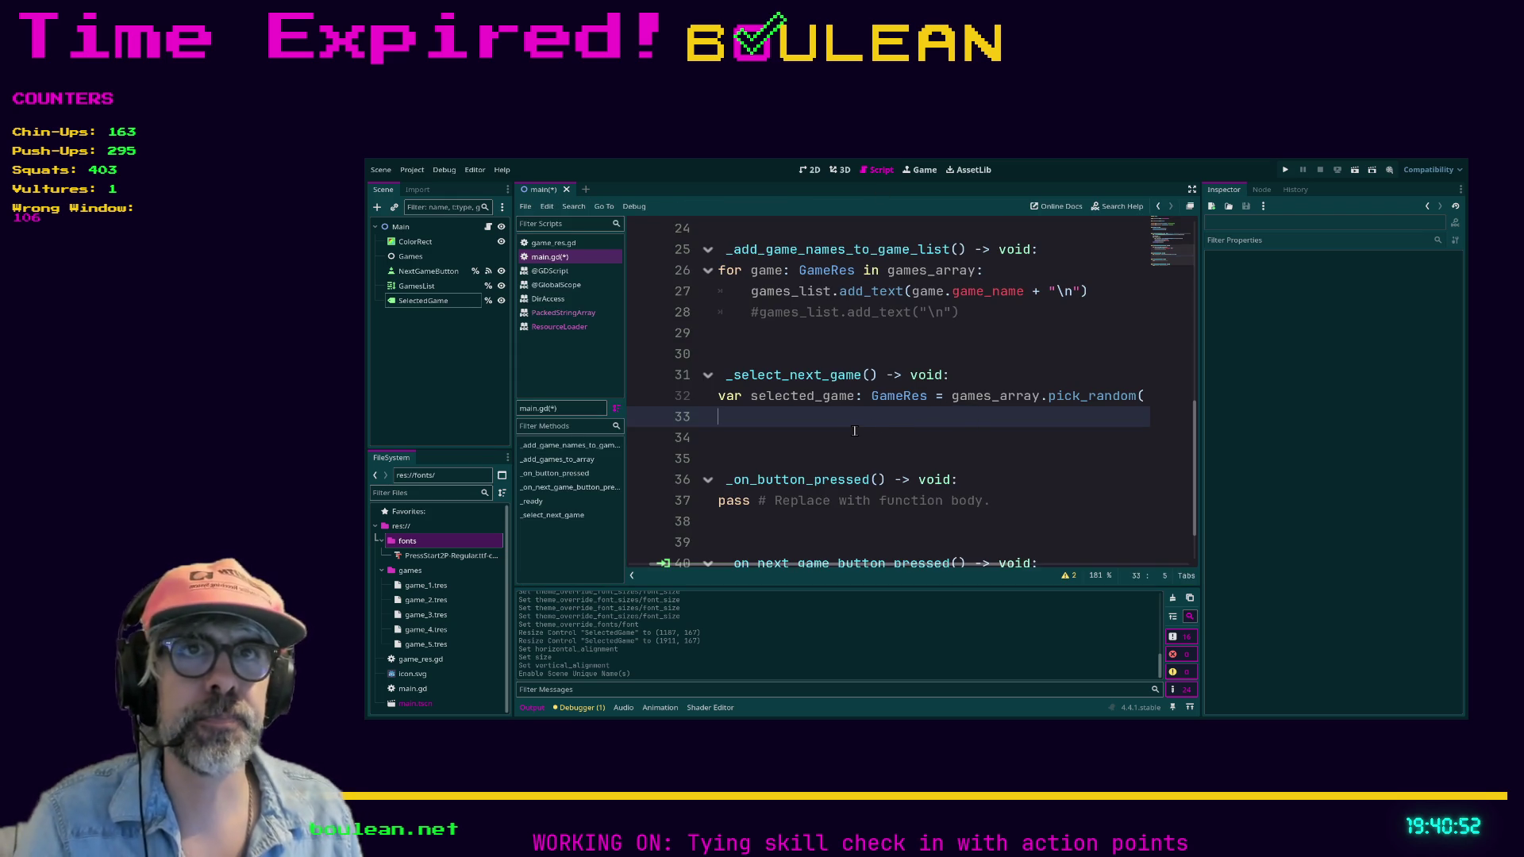
type("selected")
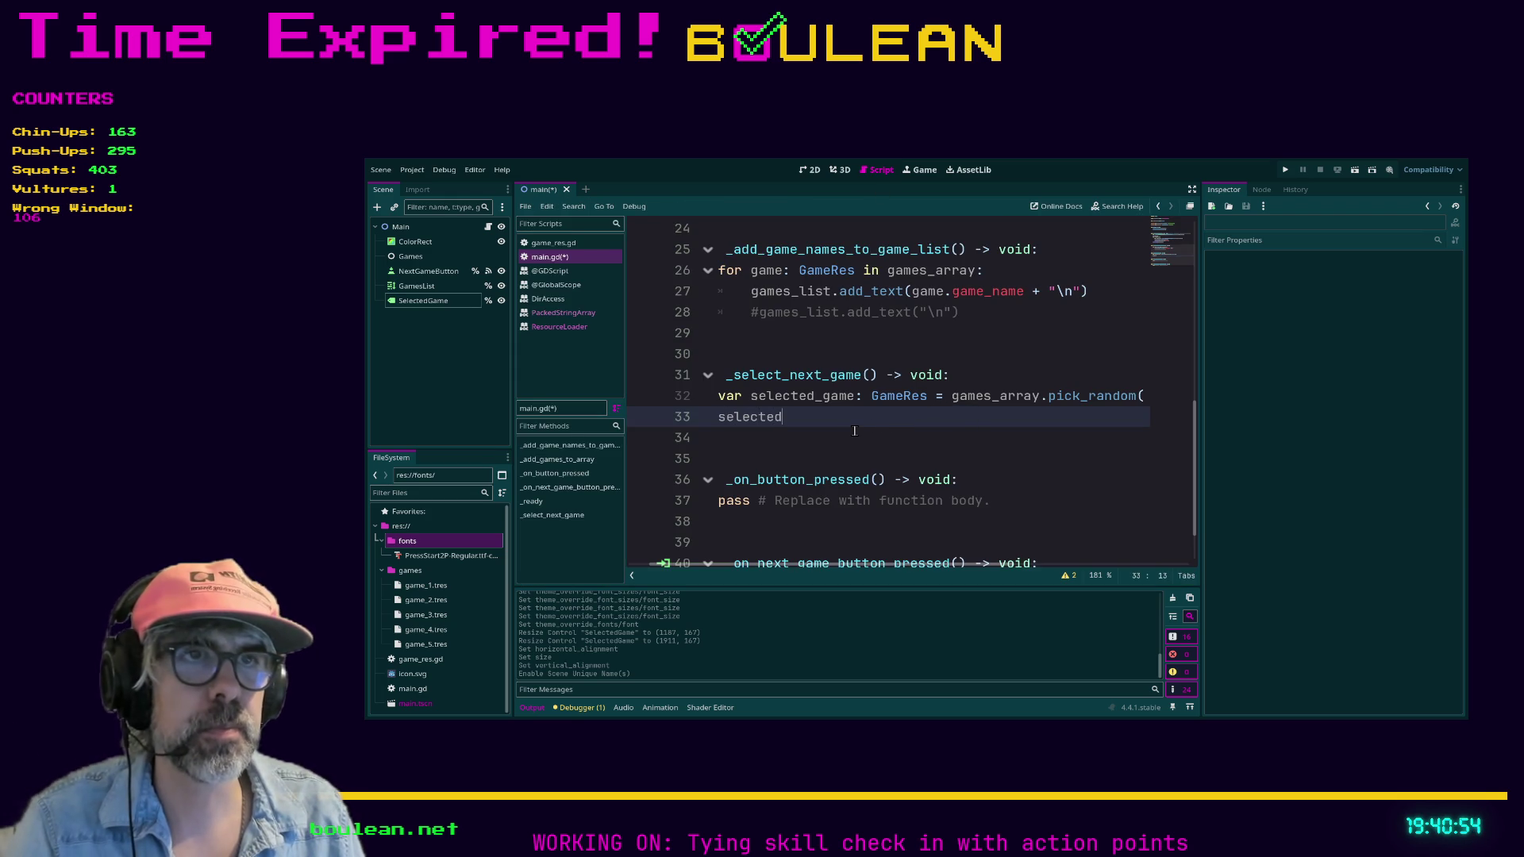
- Begin a selected_game.text = assignment on line 33 of _select_next_game
key("Return")
type("xt =")
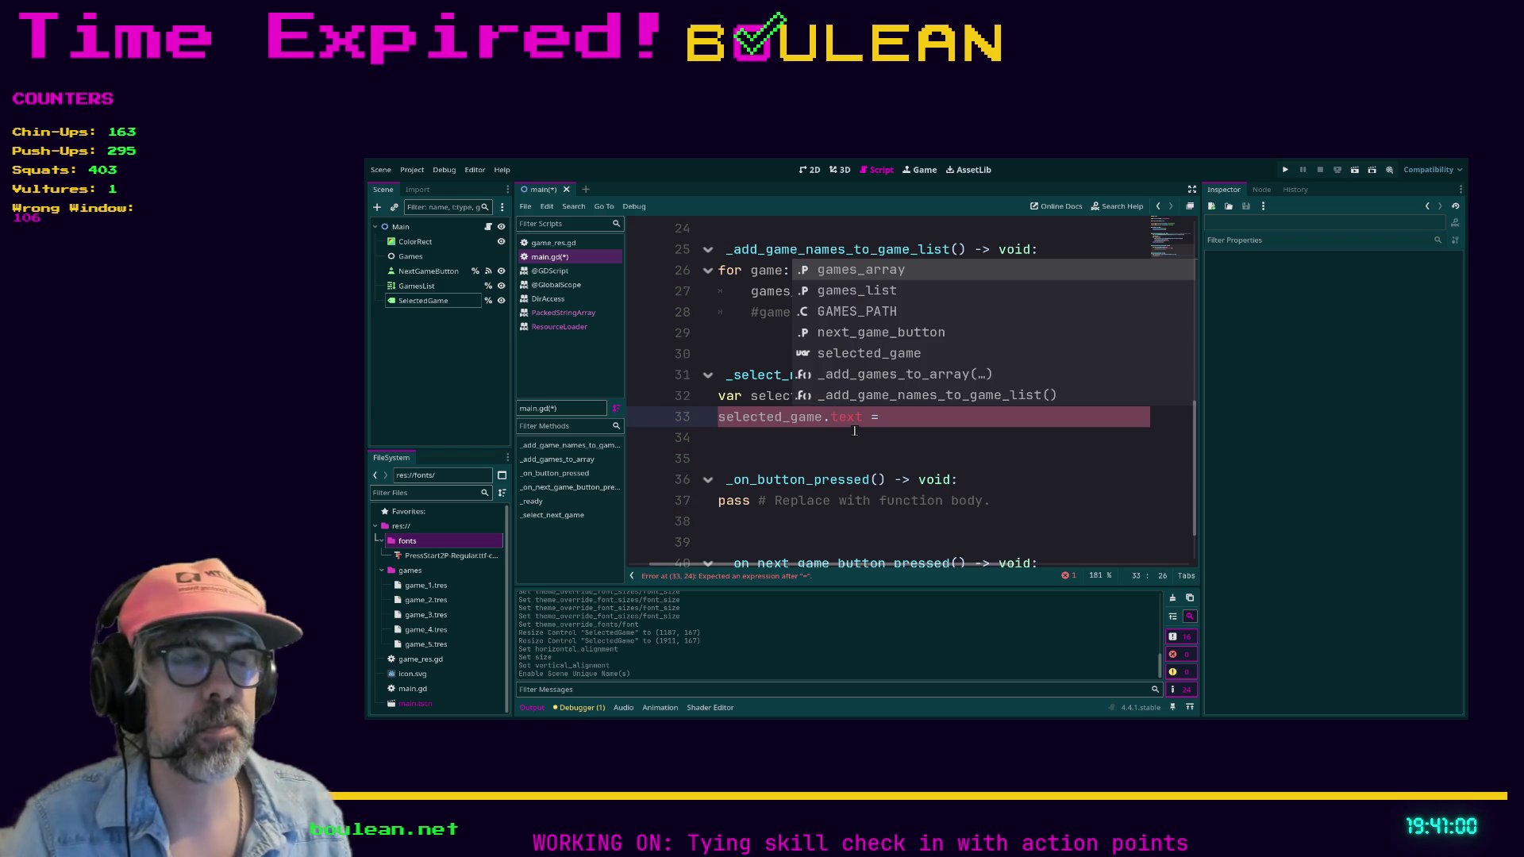
key("Escape")
key("Down")
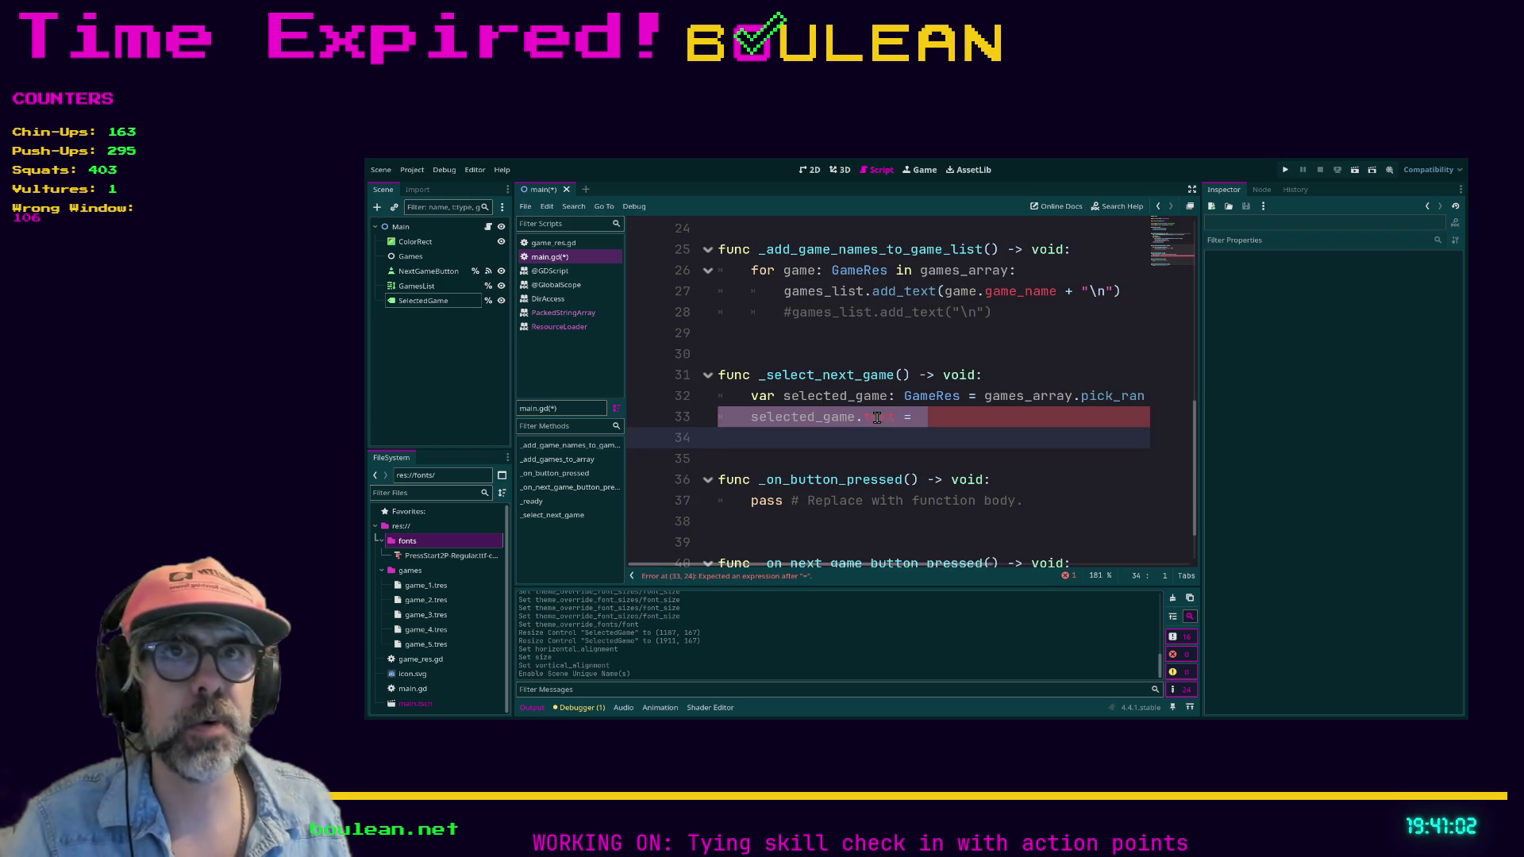
left_click(871, 417)
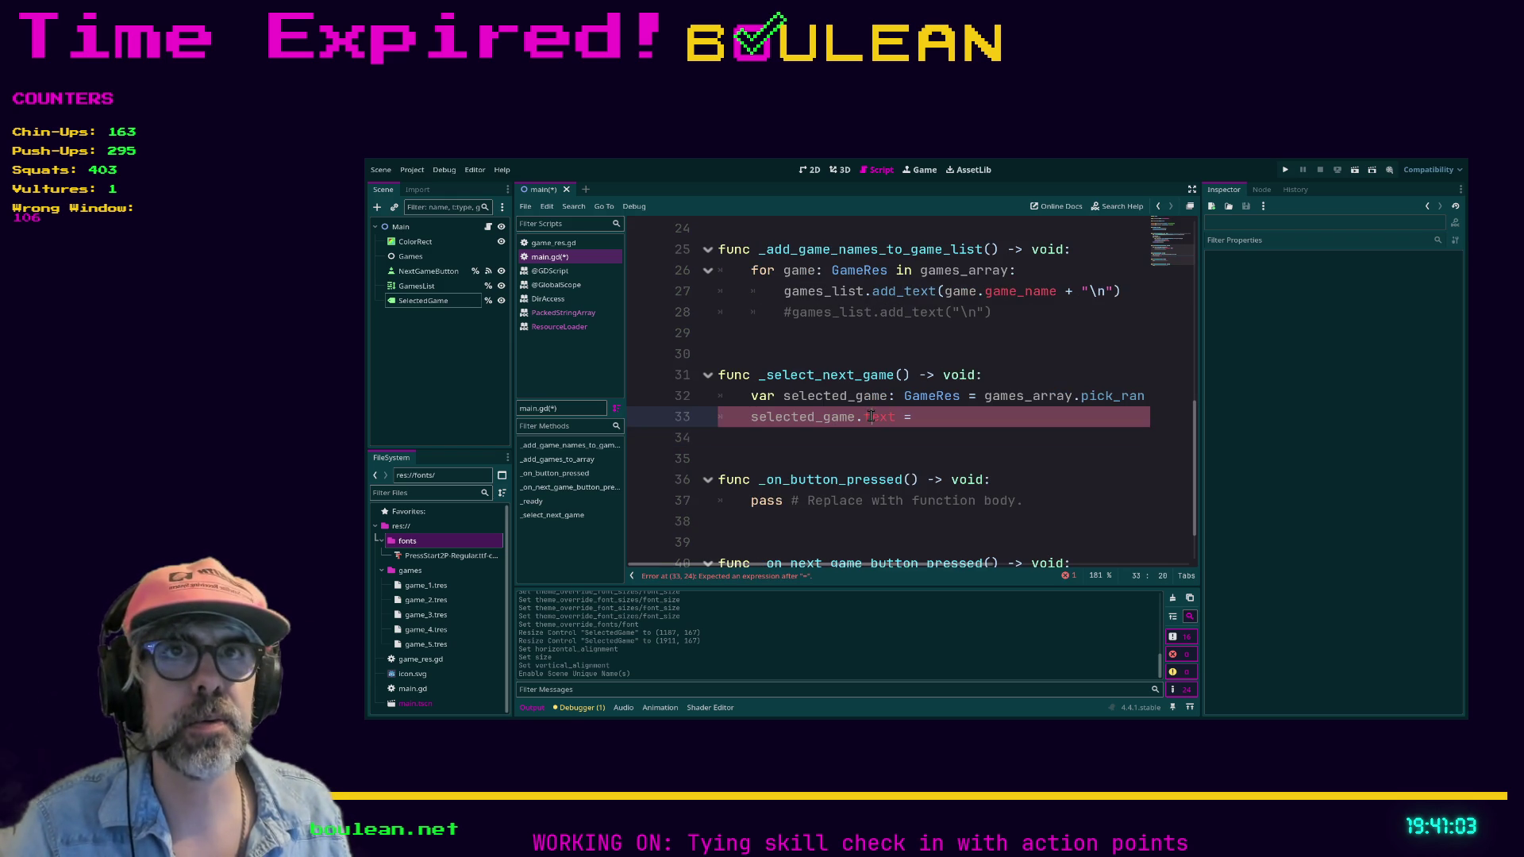
left_click(452, 305)
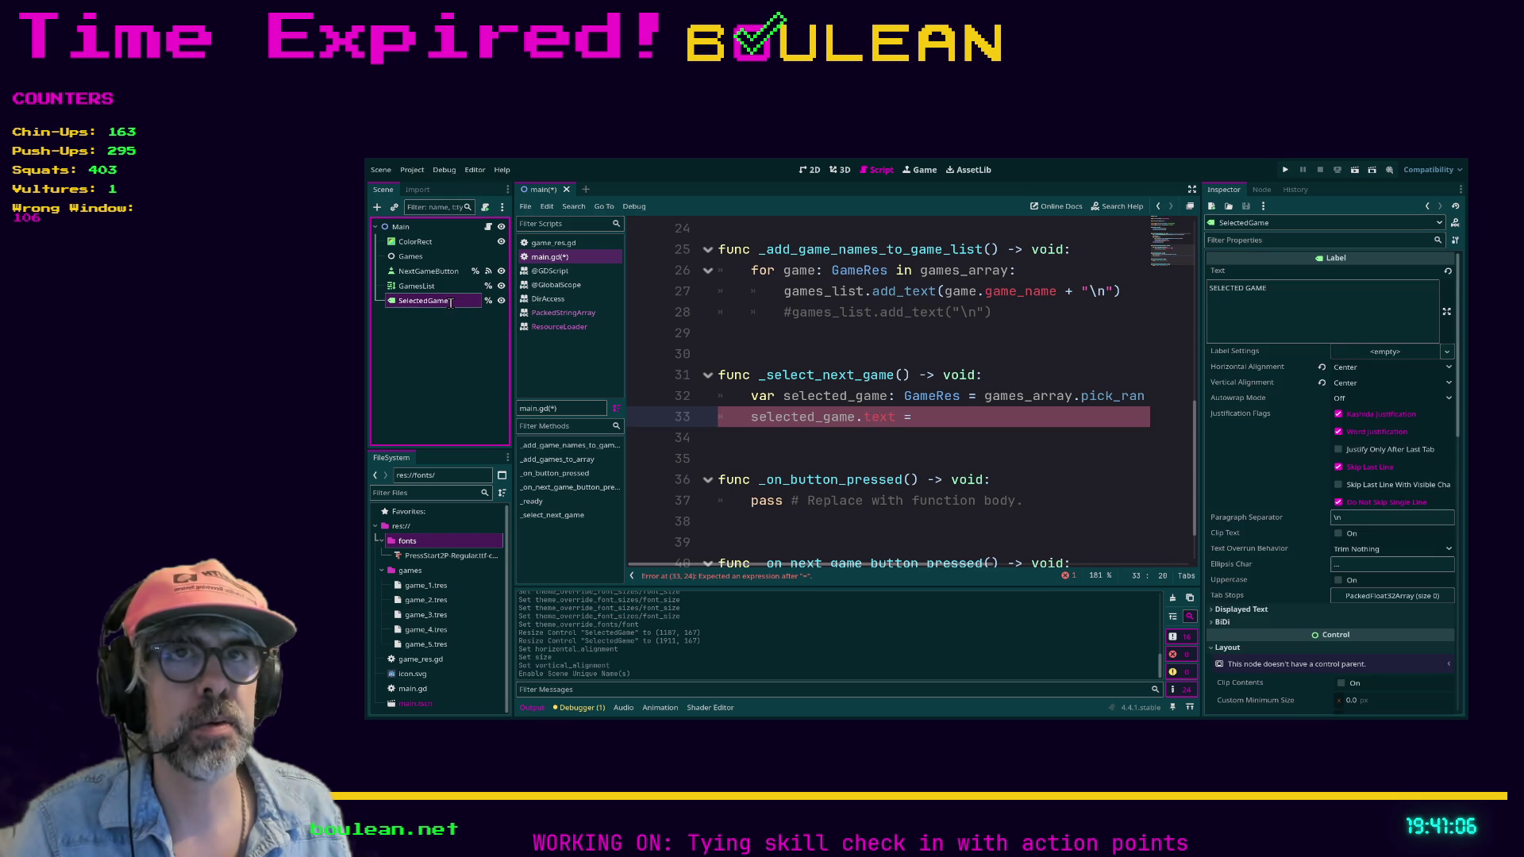
type("Label")
key("Return")
scroll(795, 393, "up", 3)
scroll(796, 394, "up", 4)
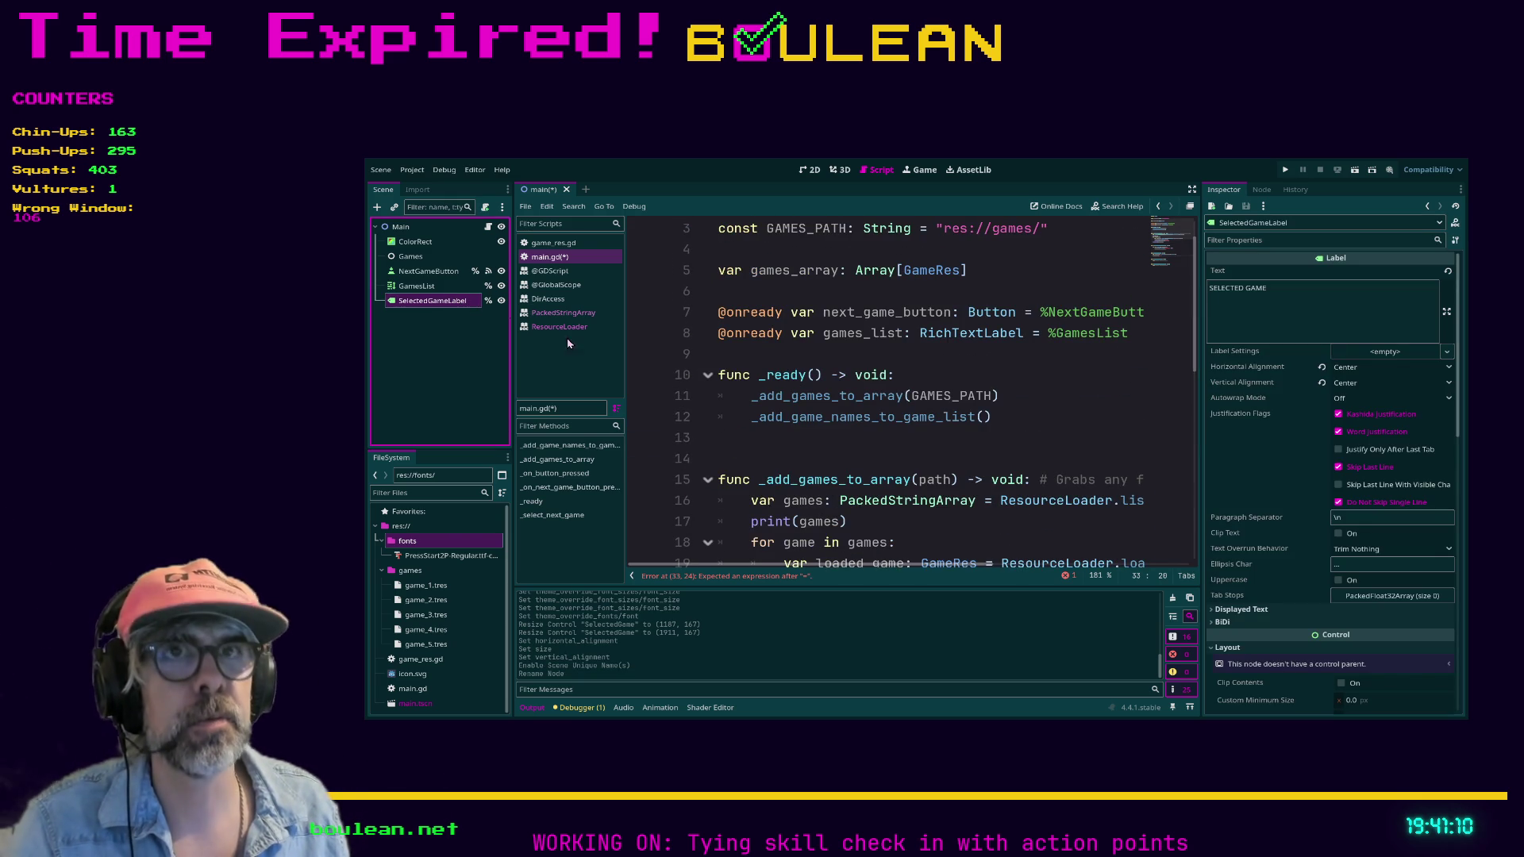
left_click_drag(409, 308, 710, 355)
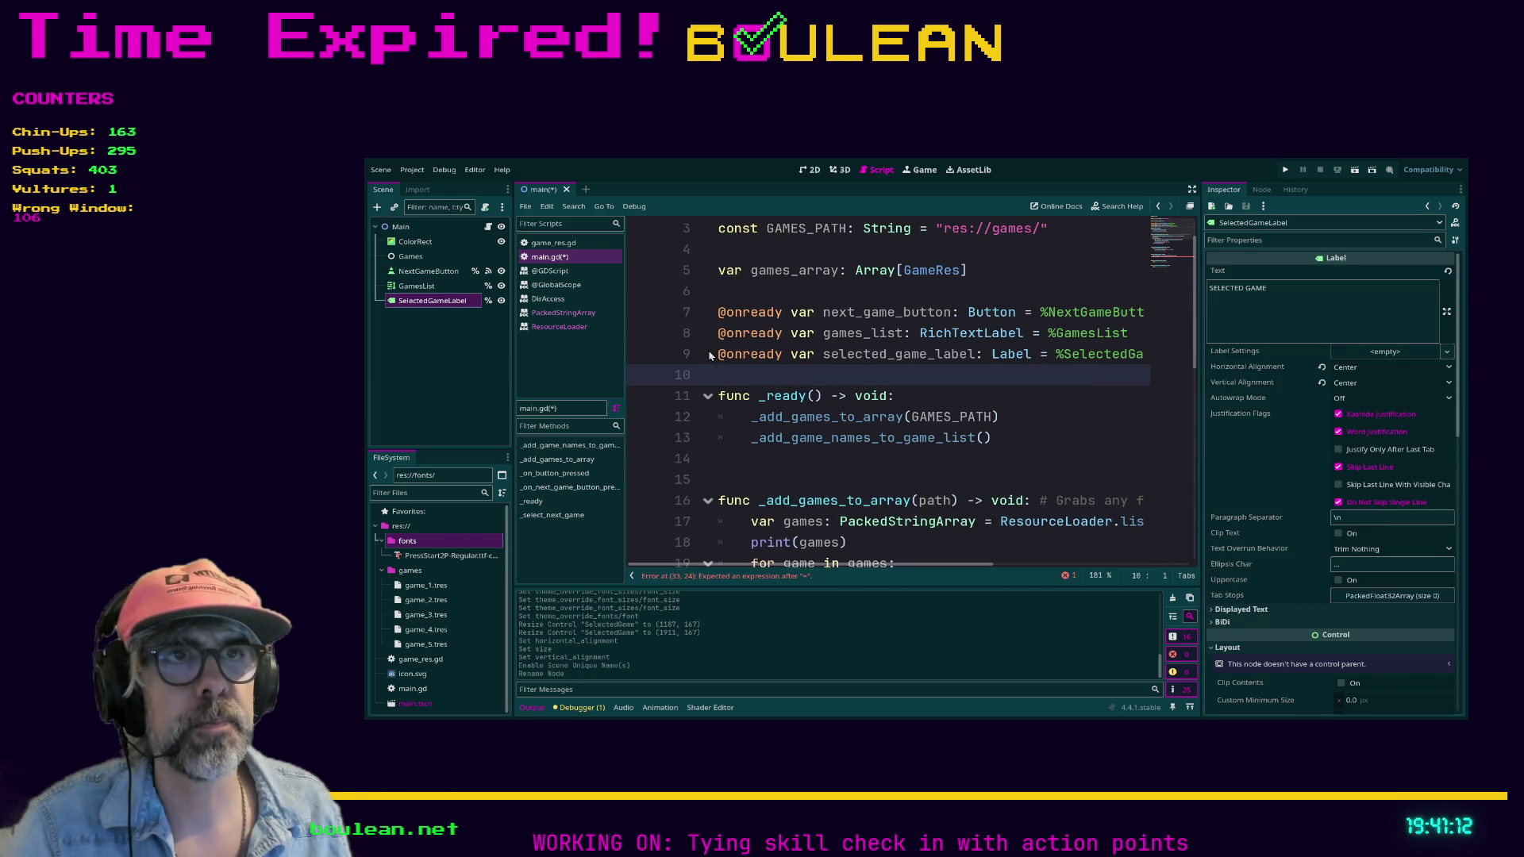
scroll(819, 366, "down", 5)
scroll(869, 372, "down", 3)
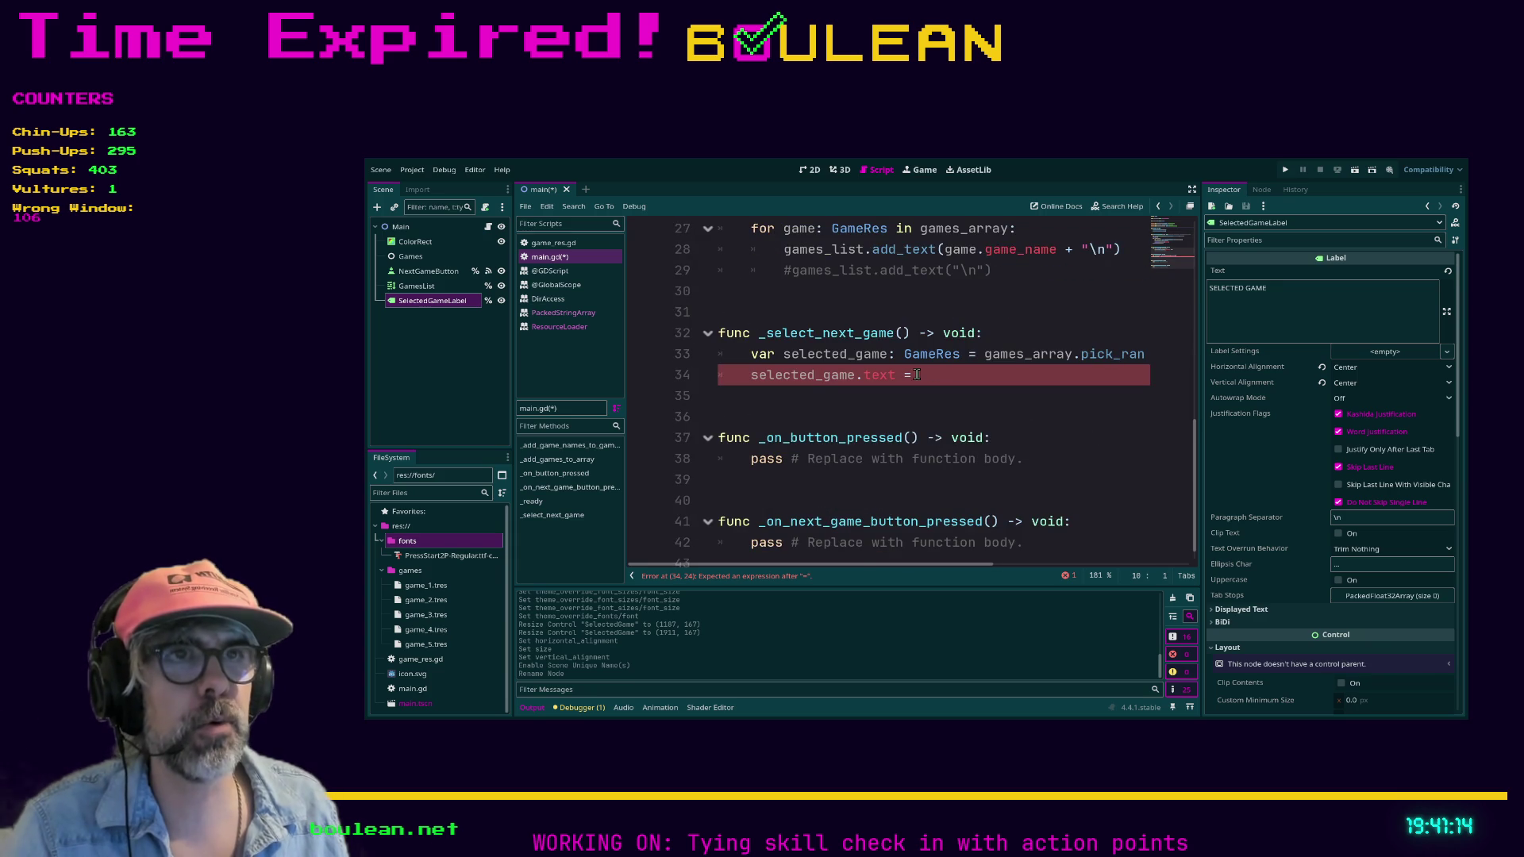
- Assign selected_game.game_name to selected_game_label.text on line 34, then save and run
left_click(857, 375)
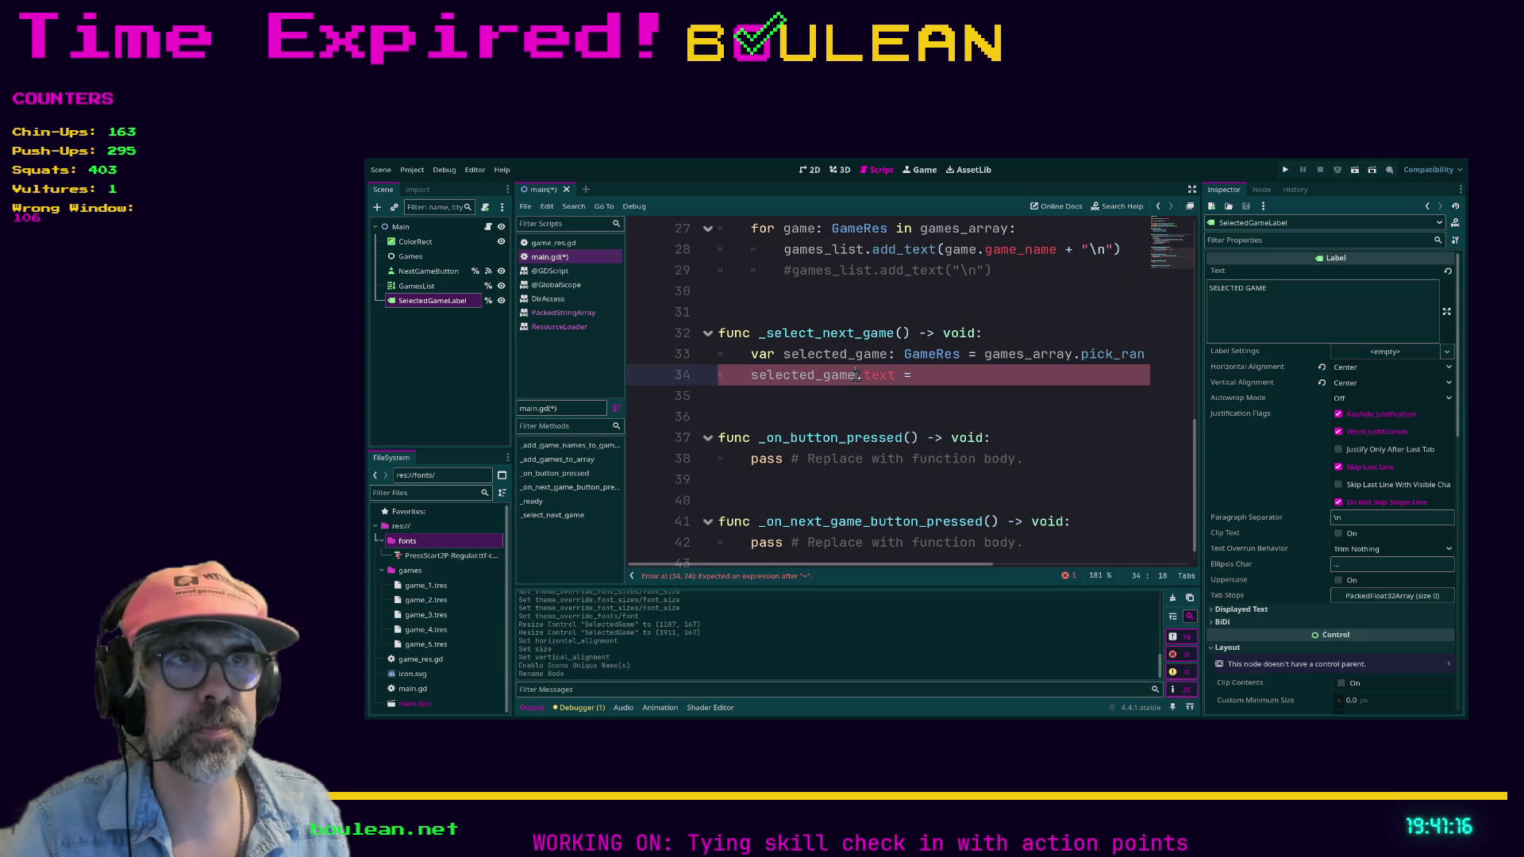
type("_label")
type(" selec")
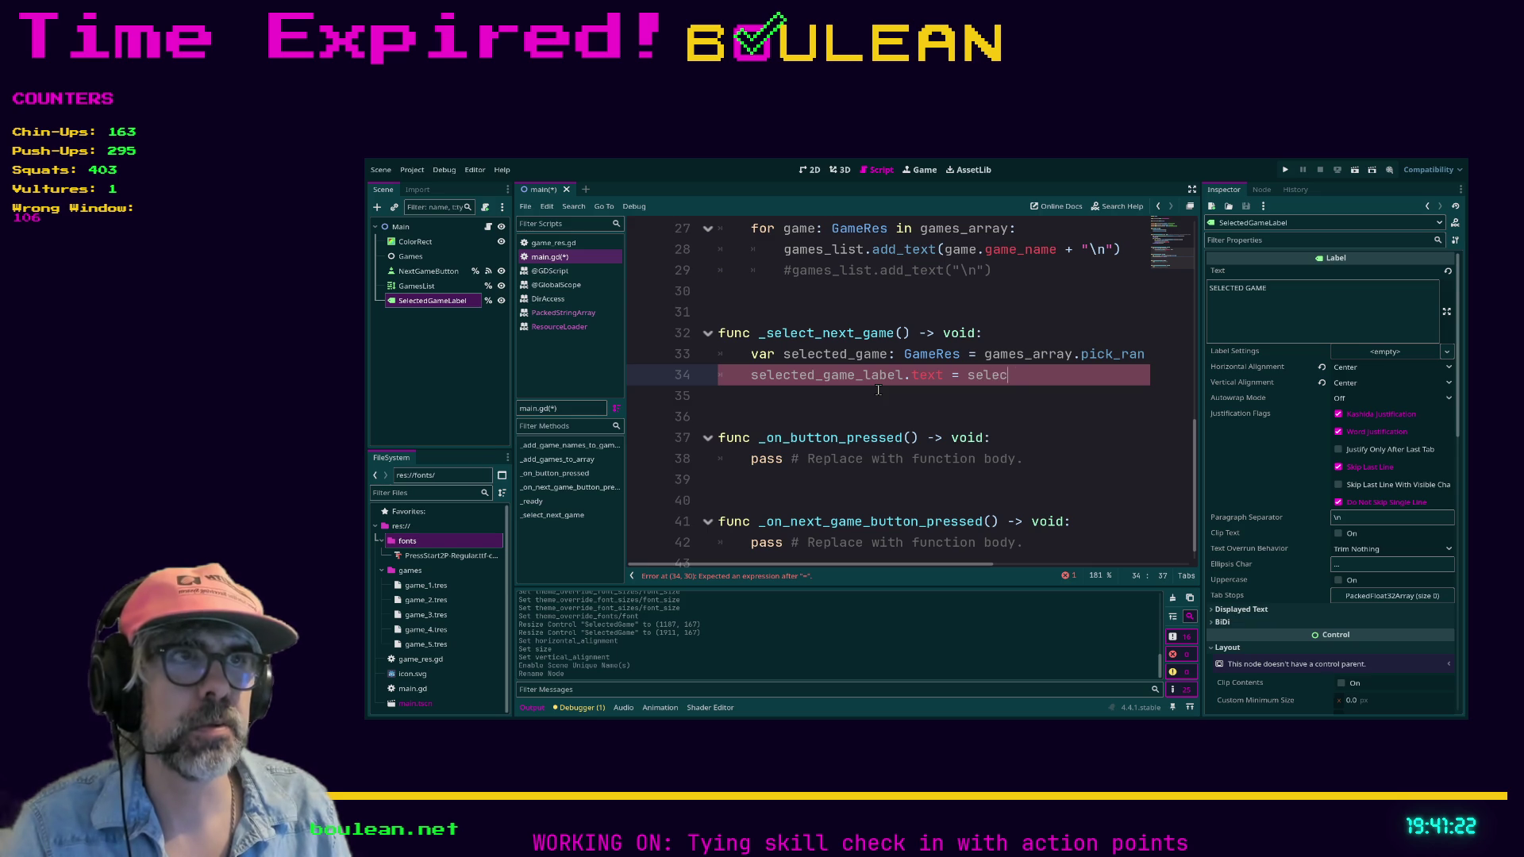
type("e.g")
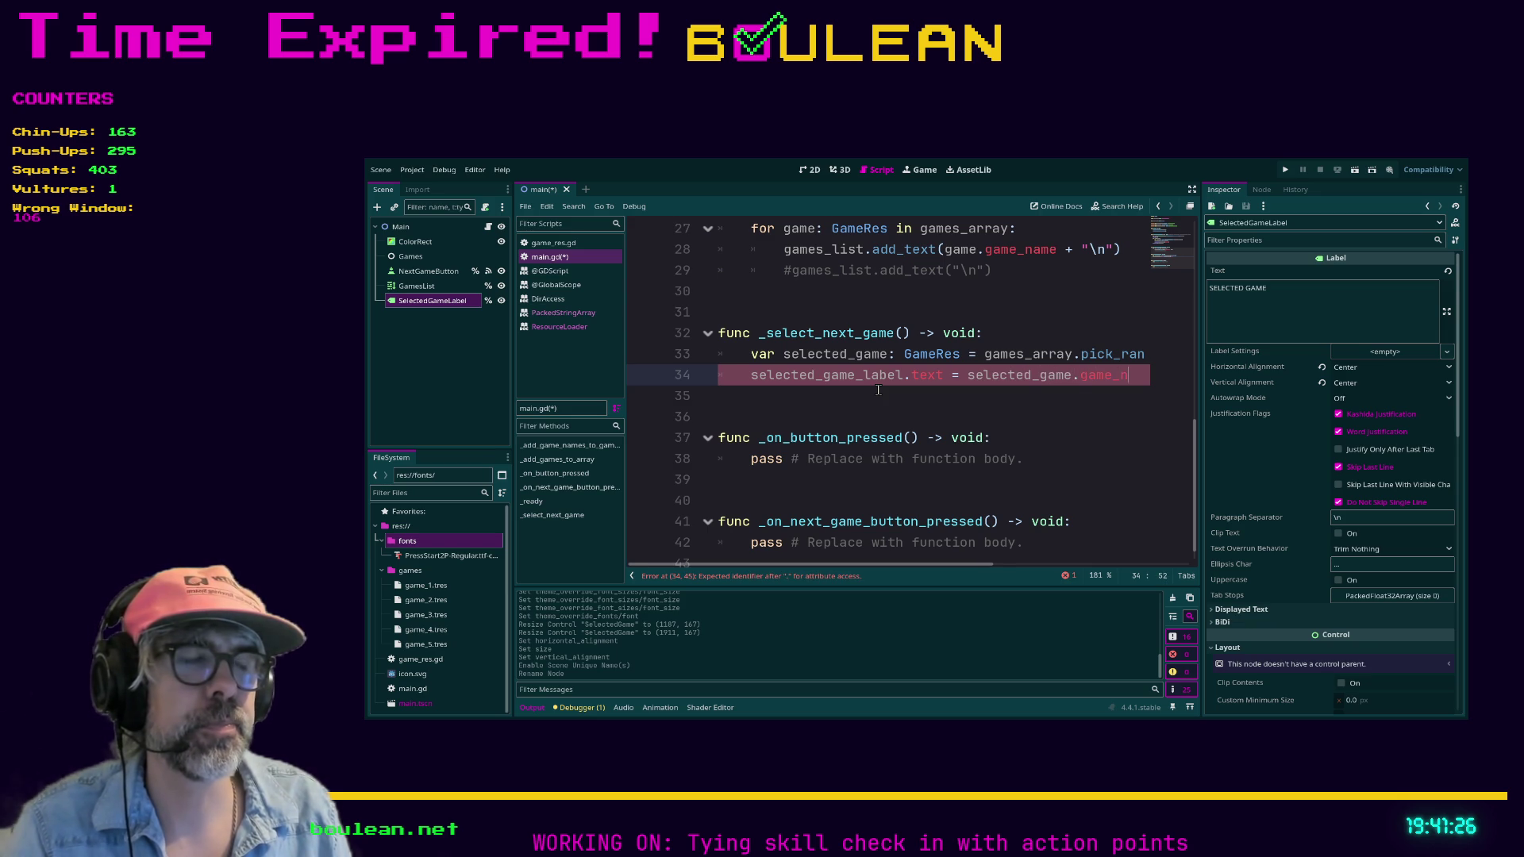
type("ame")
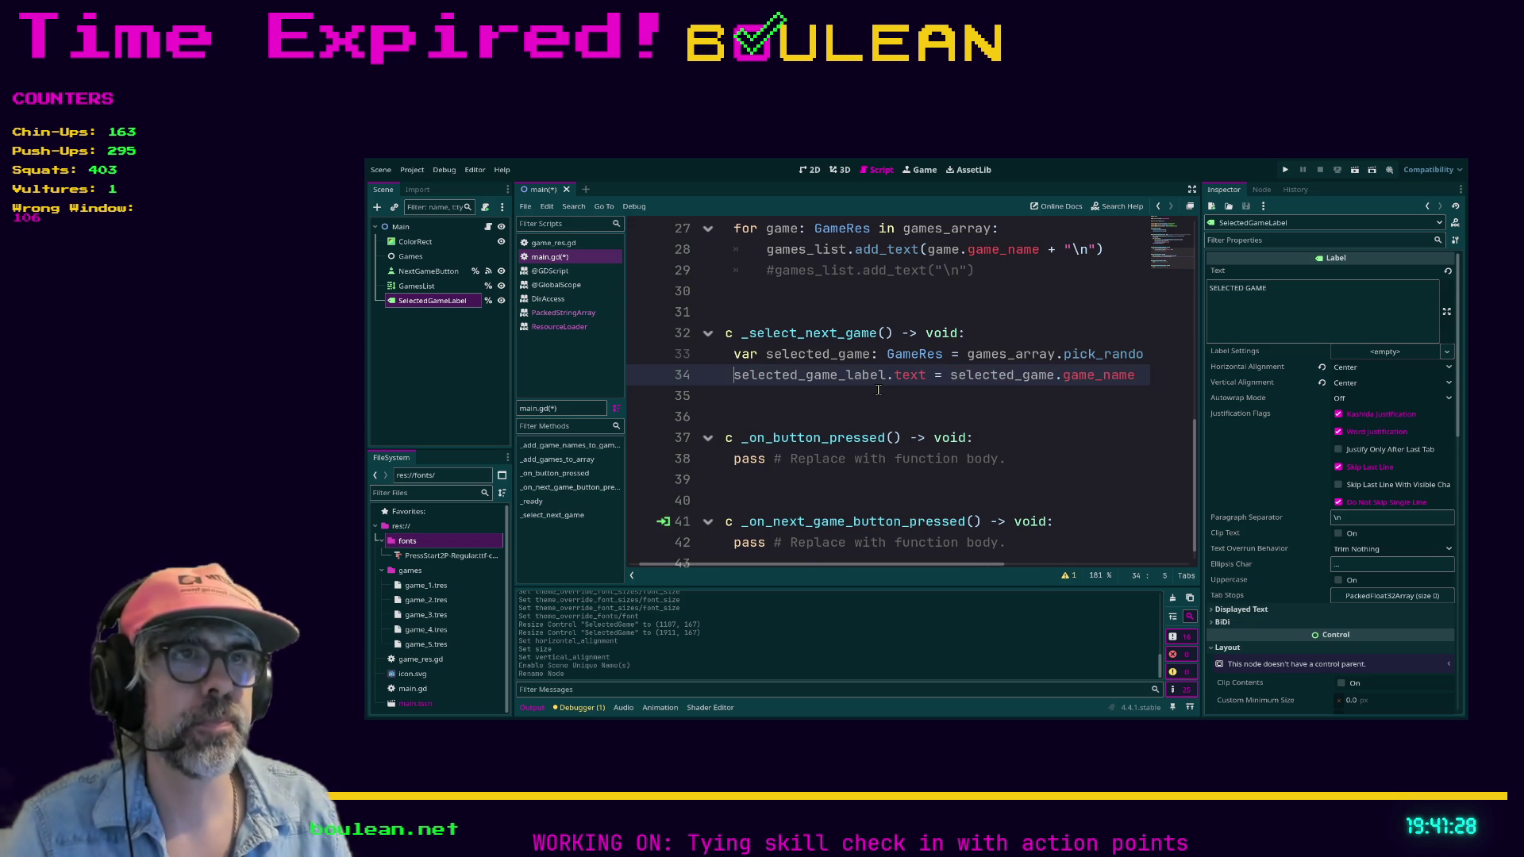
left_click(836, 396)
key("ctrl+s")
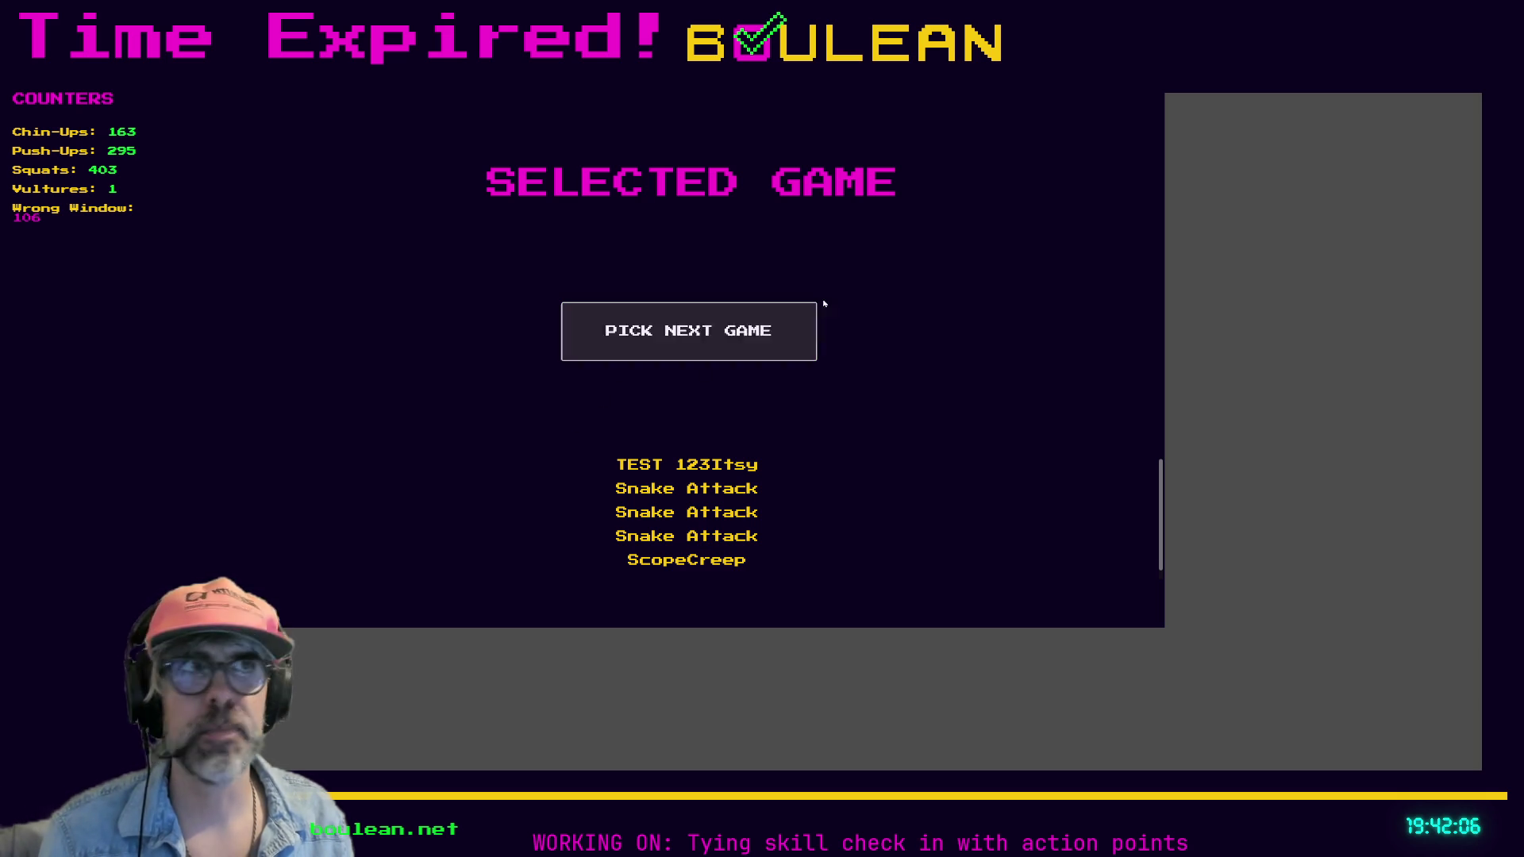
- Close the running game picker window after viewing its title, button and game list
key("alt+F4")
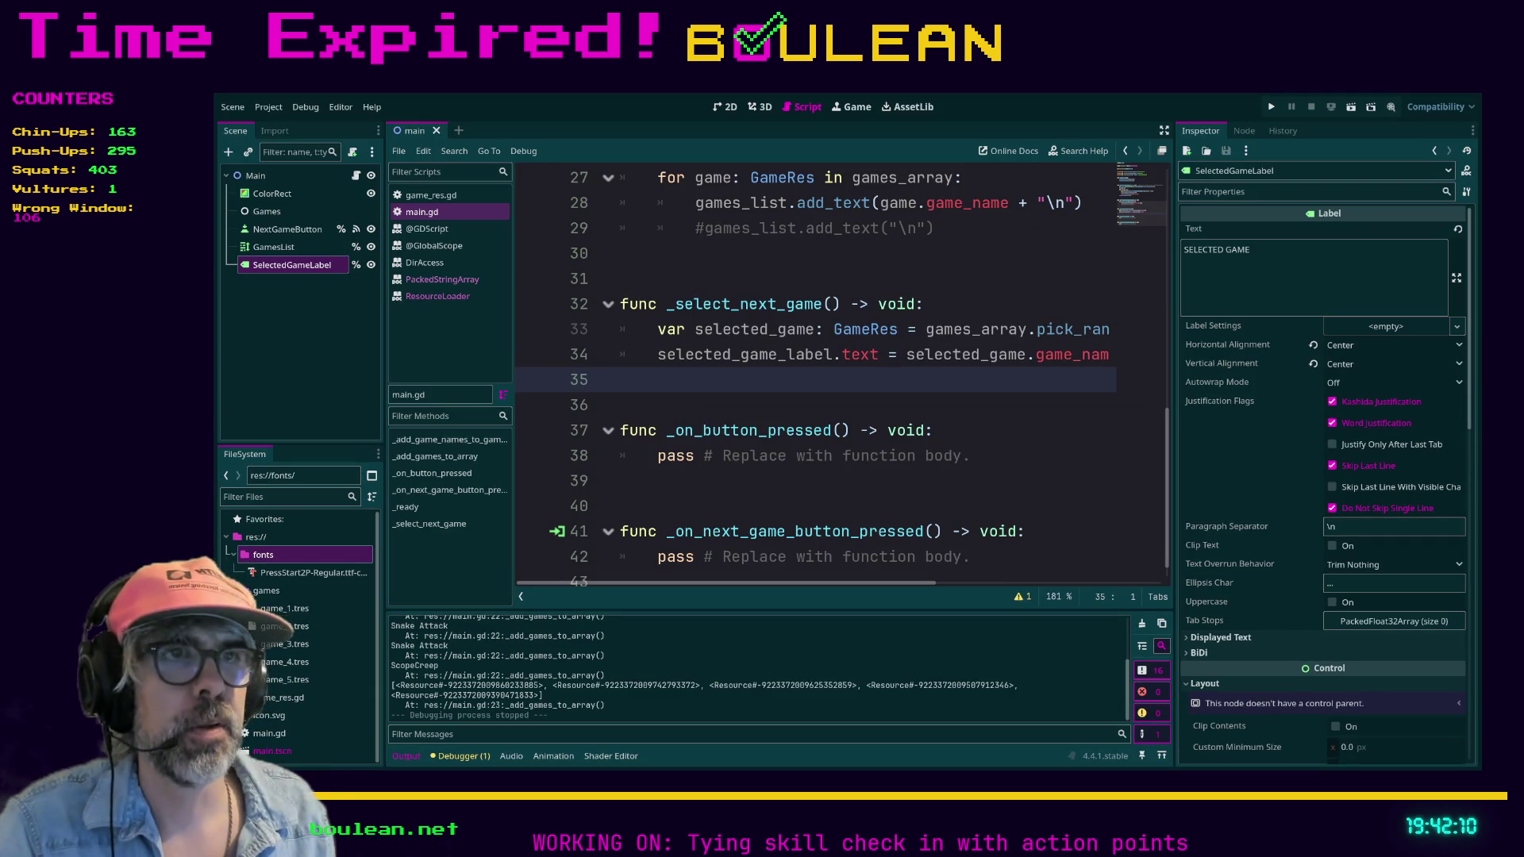
- Replace the pass in _on_button_pressed with a _select_next_game() call, save and run with F5
left_click_drag(658, 457, 971, 456)
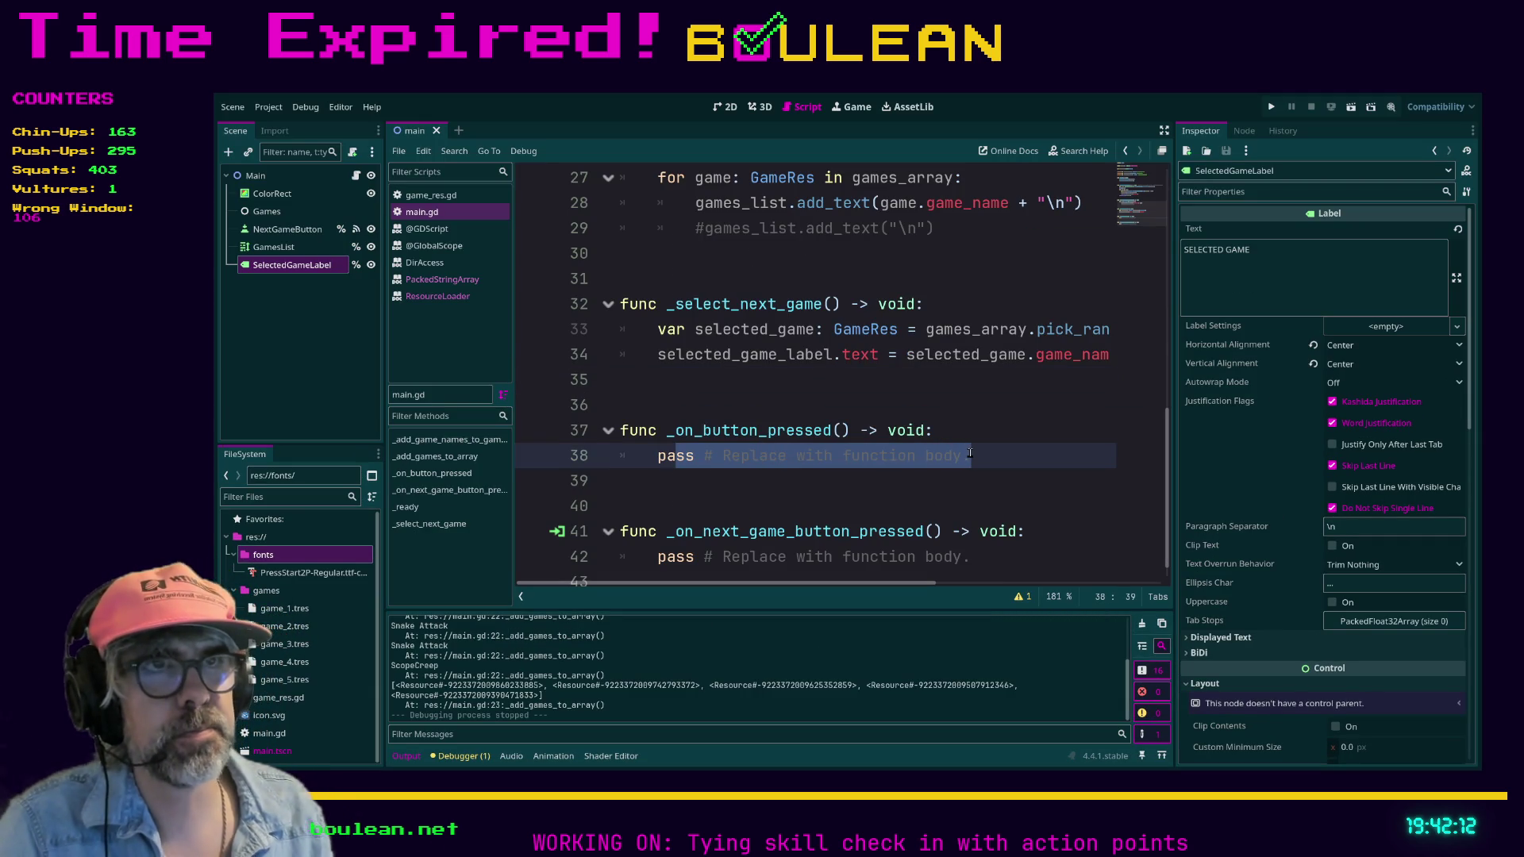
type("pa")
key("BackSpace")
key("BackSpace")
type("_sele")
key("Return")
key("ctrl+s")
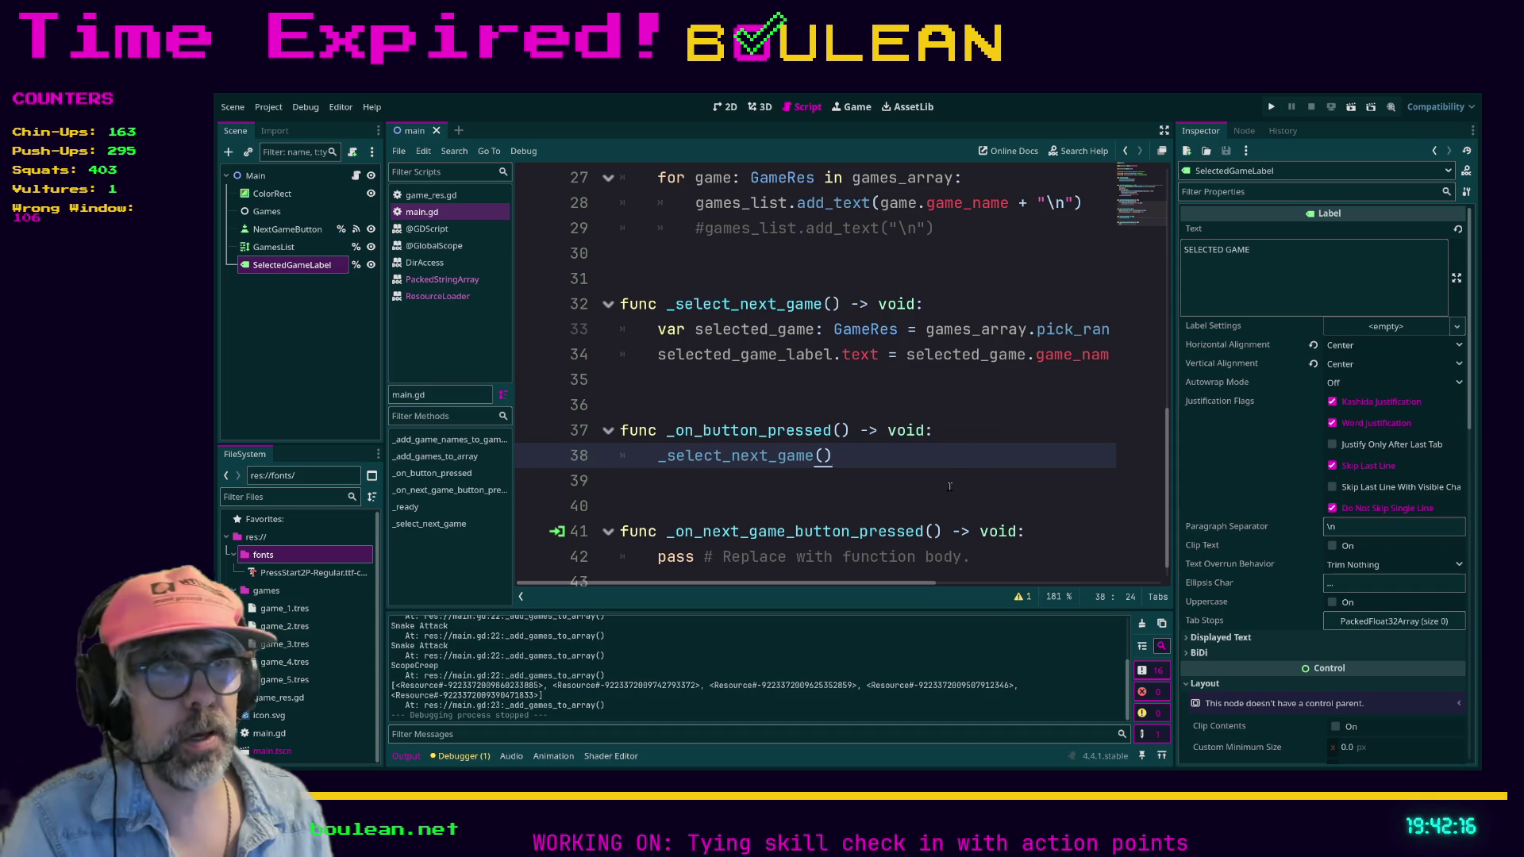
left_click(949, 482)
key("ctrl+s")
key("F5")
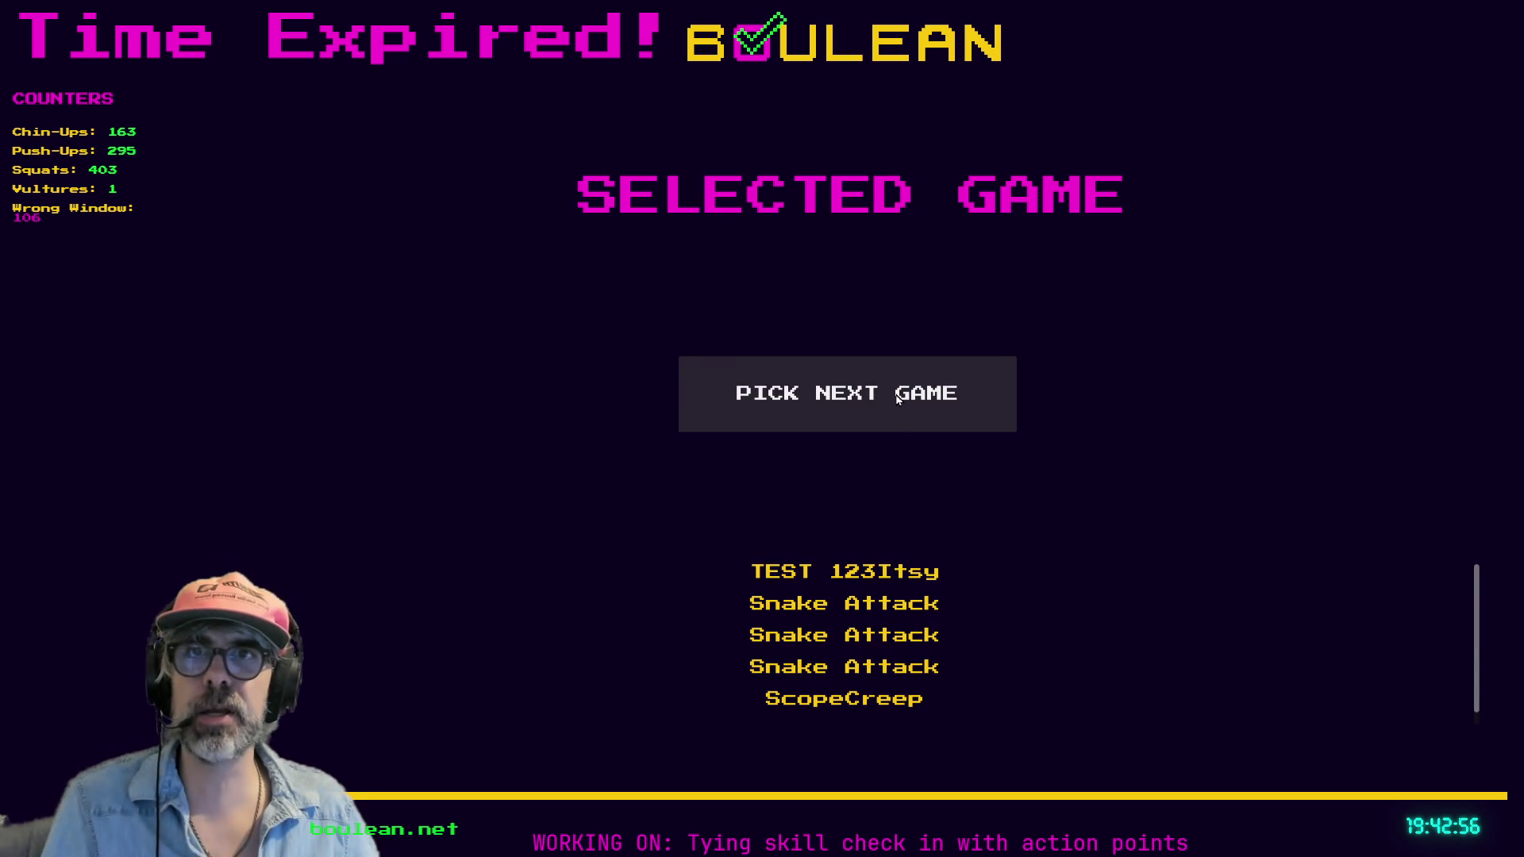
- Try Pick Next Game in the running picker, see the title unchanged, and stop the run
left_click(816, 411)
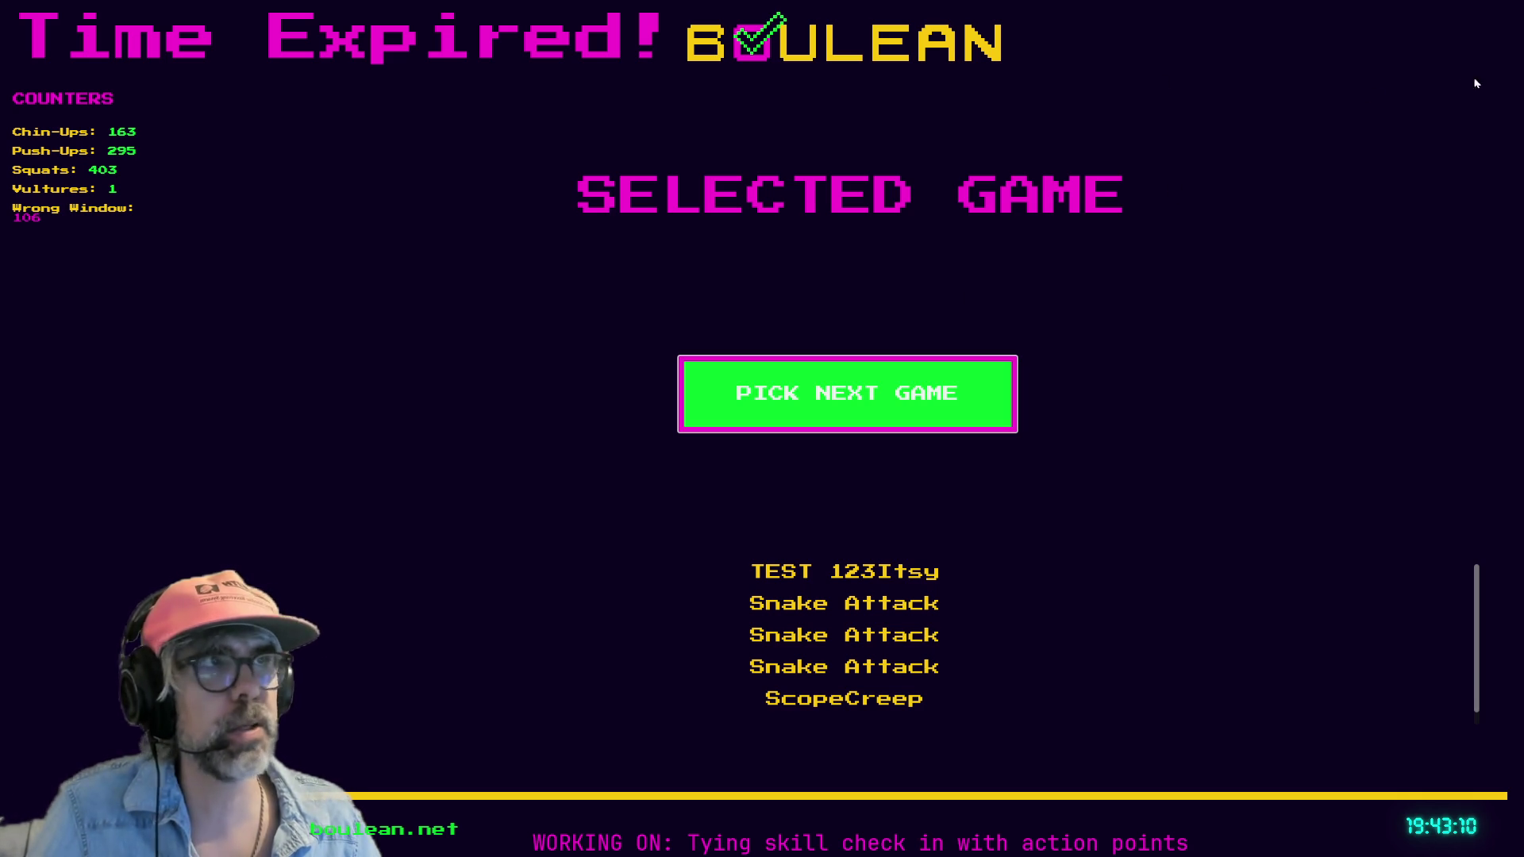
key("F8")
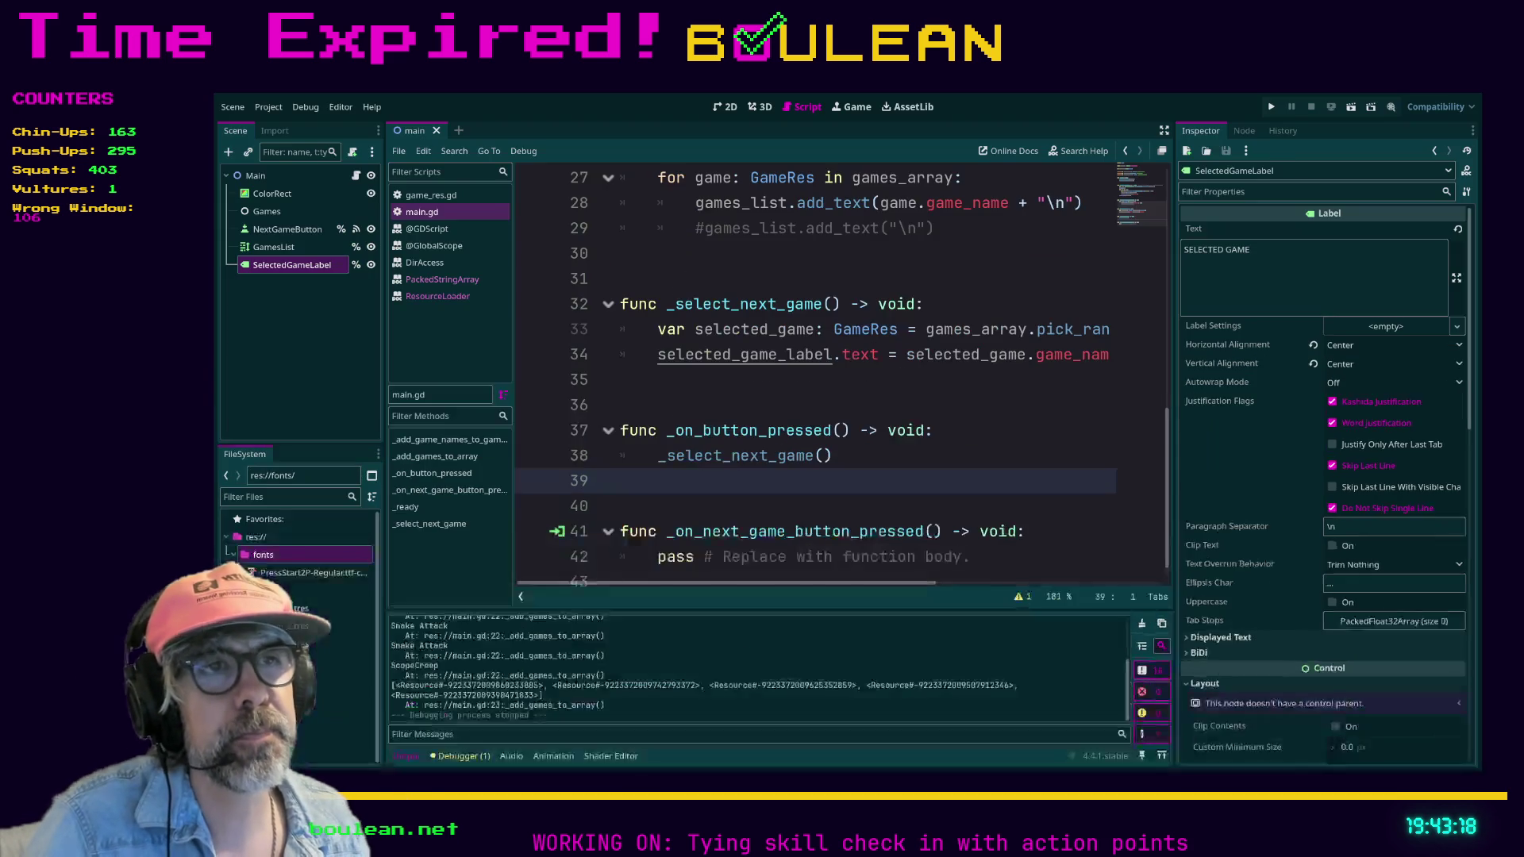
left_click(822, 354, "ctrl")
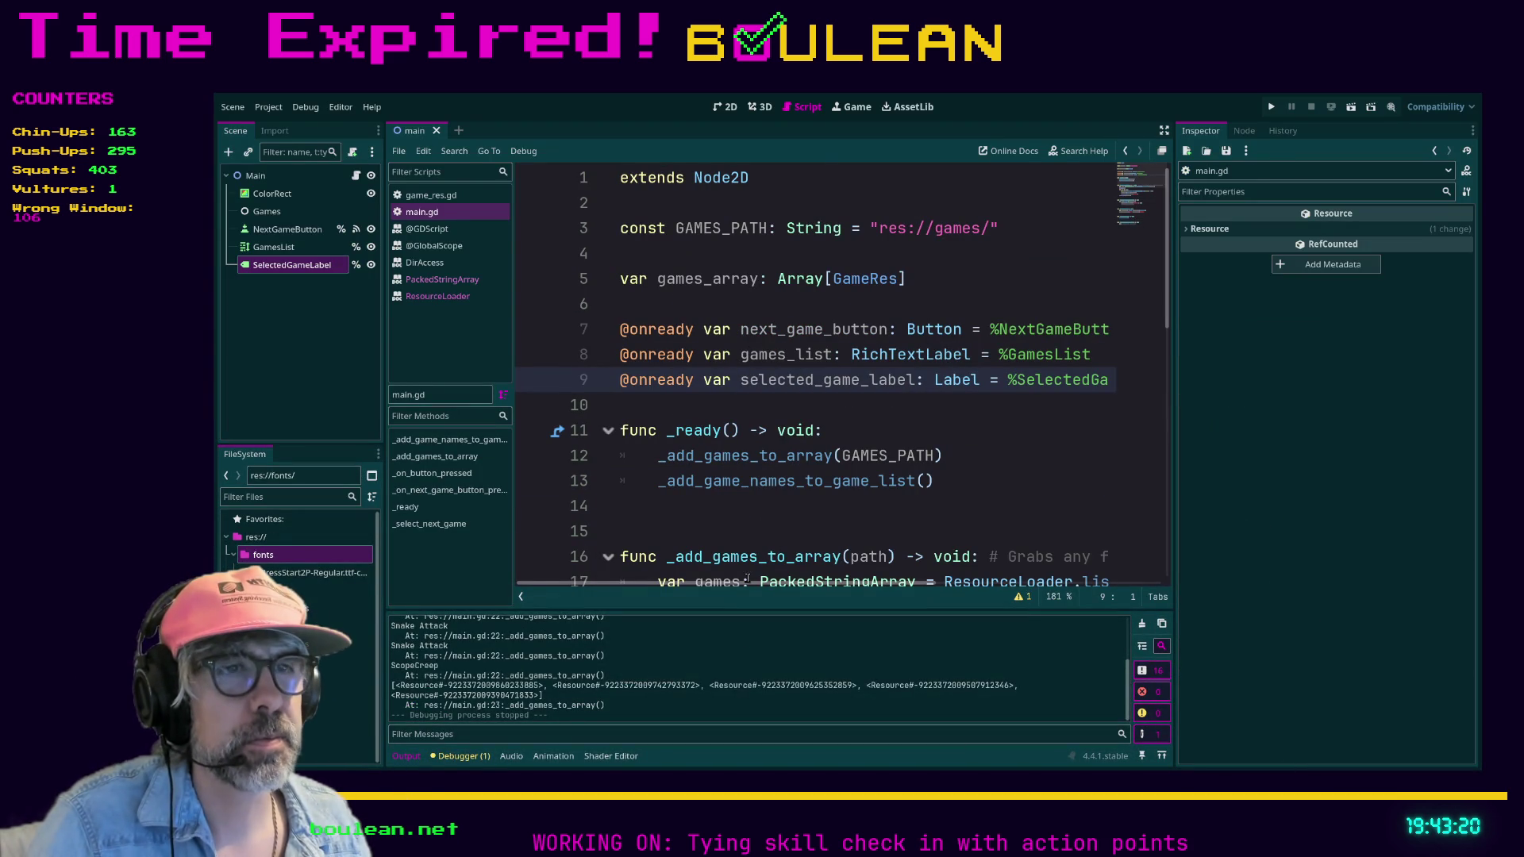
scroll(749, 585, "right", 3)
scroll(858, 477, "left", 3)
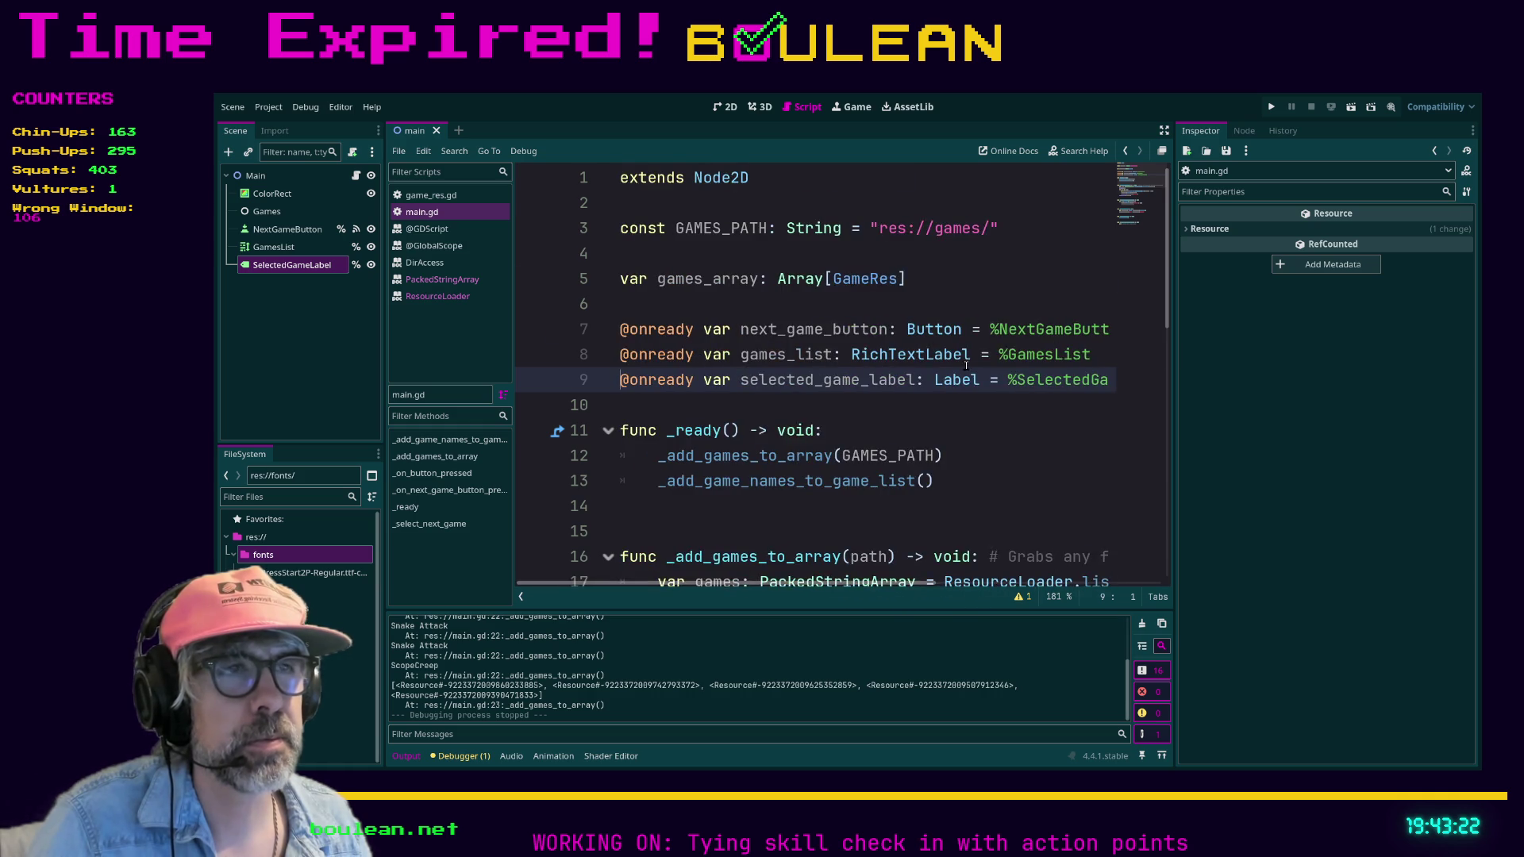
scroll(965, 362, "down", 4)
scroll(966, 364, "down", 4)
scroll(966, 370, "down", 1)
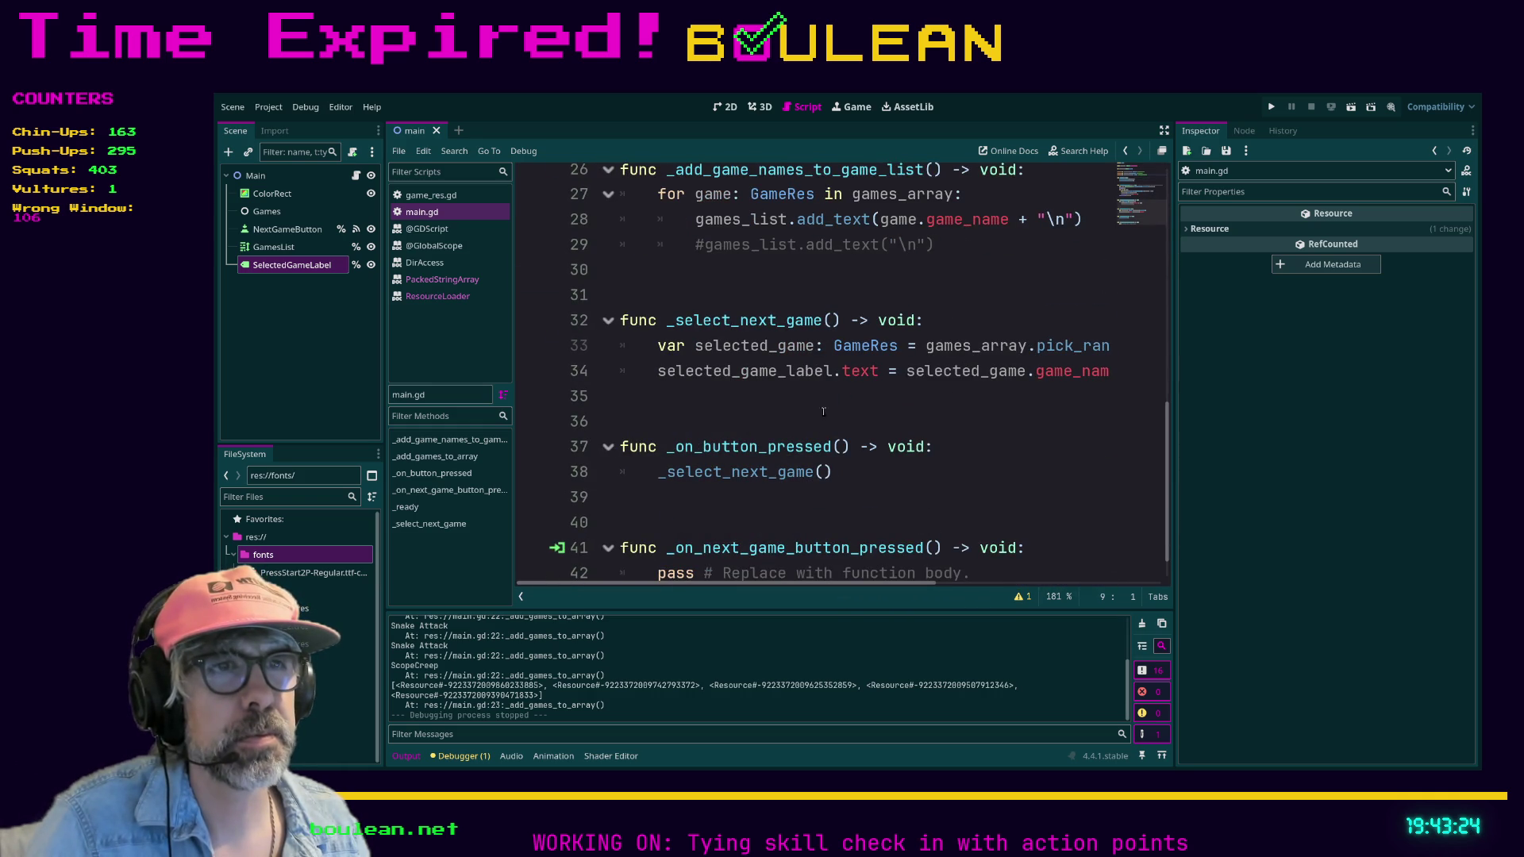
scroll(872, 401, "down", 1)
left_click(852, 426)
left_click(951, 413)
key("Return")
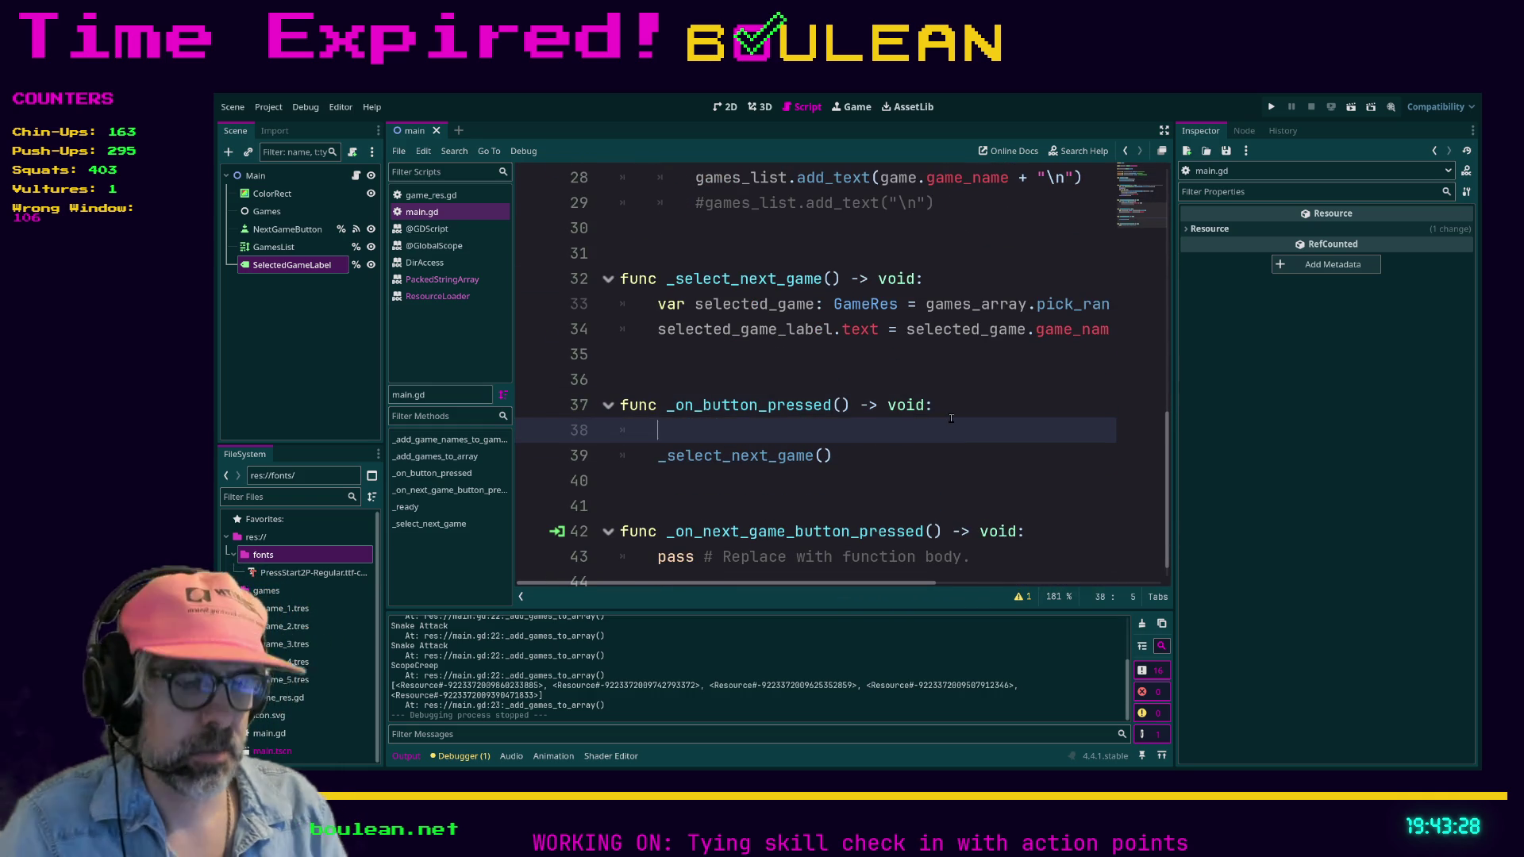
type("print(\"BUTTON PRESSED")
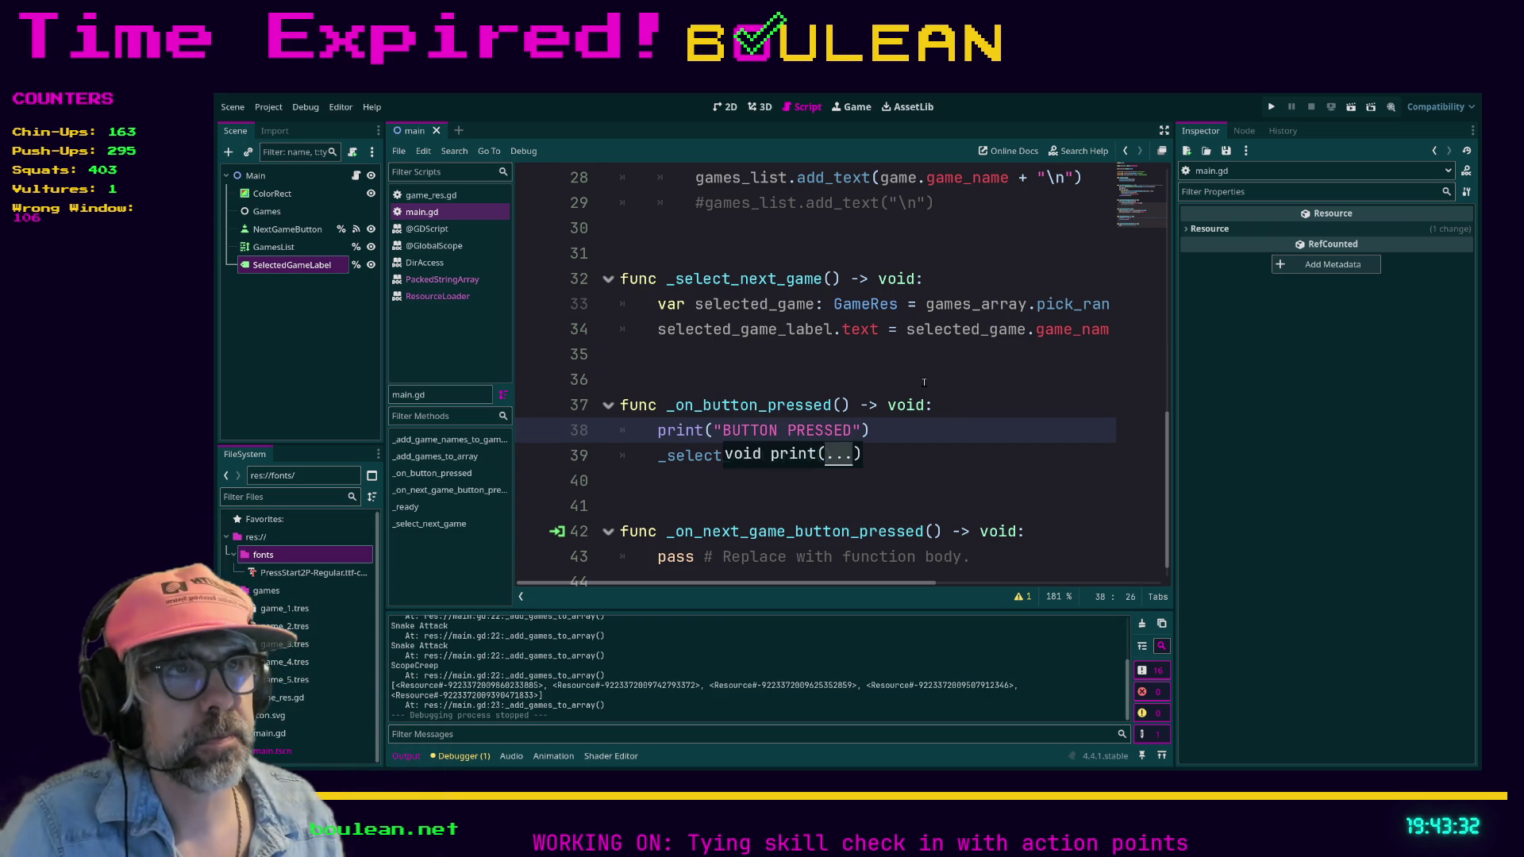
left_click(931, 381)
scroll(917, 374, "up", 1)
scroll(871, 355, "up", 3)
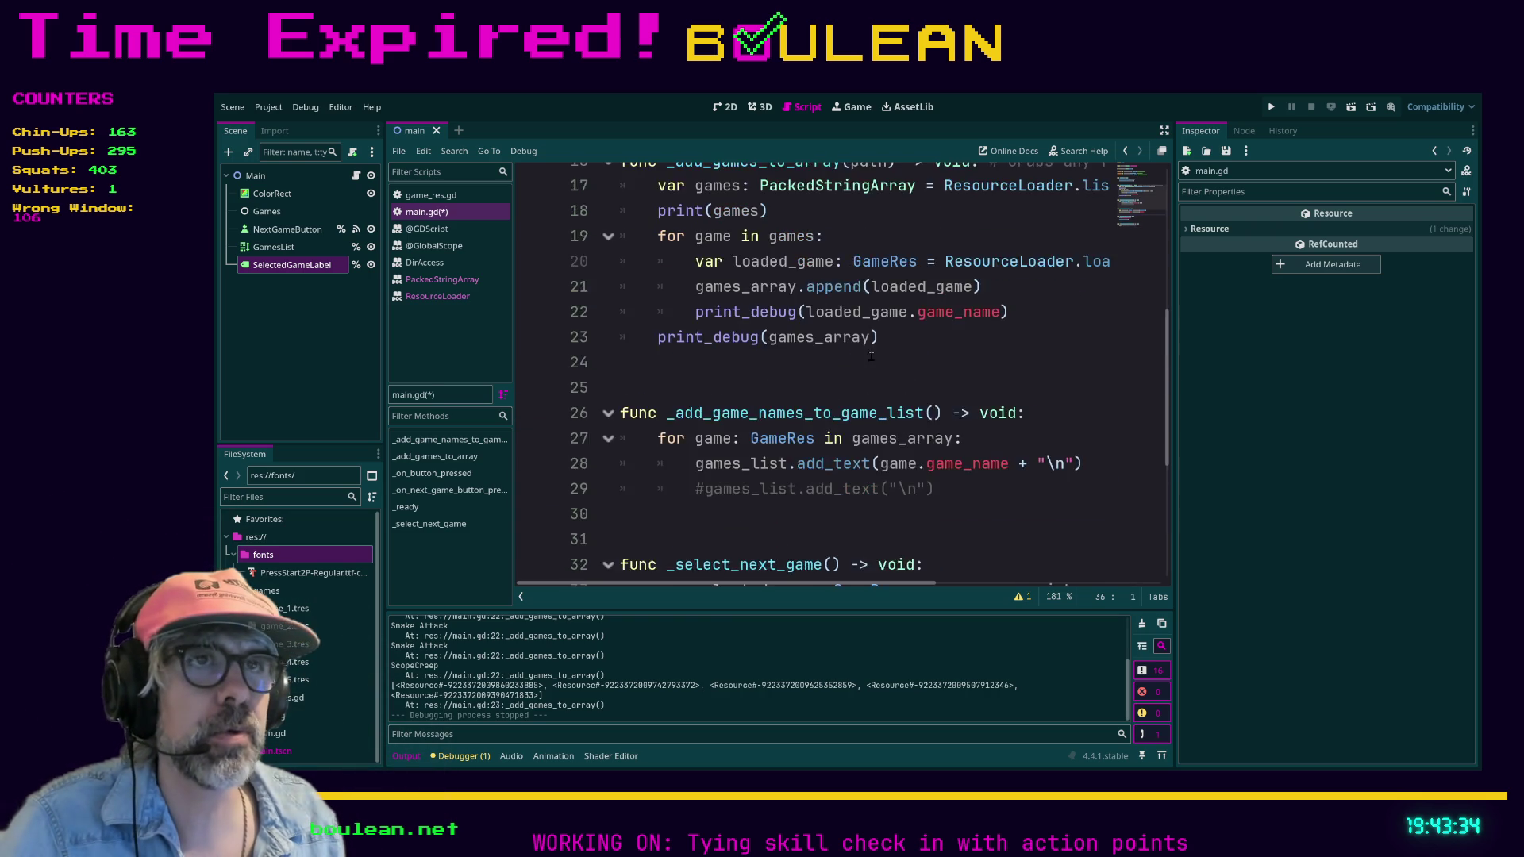
scroll(872, 355, "up", 5)
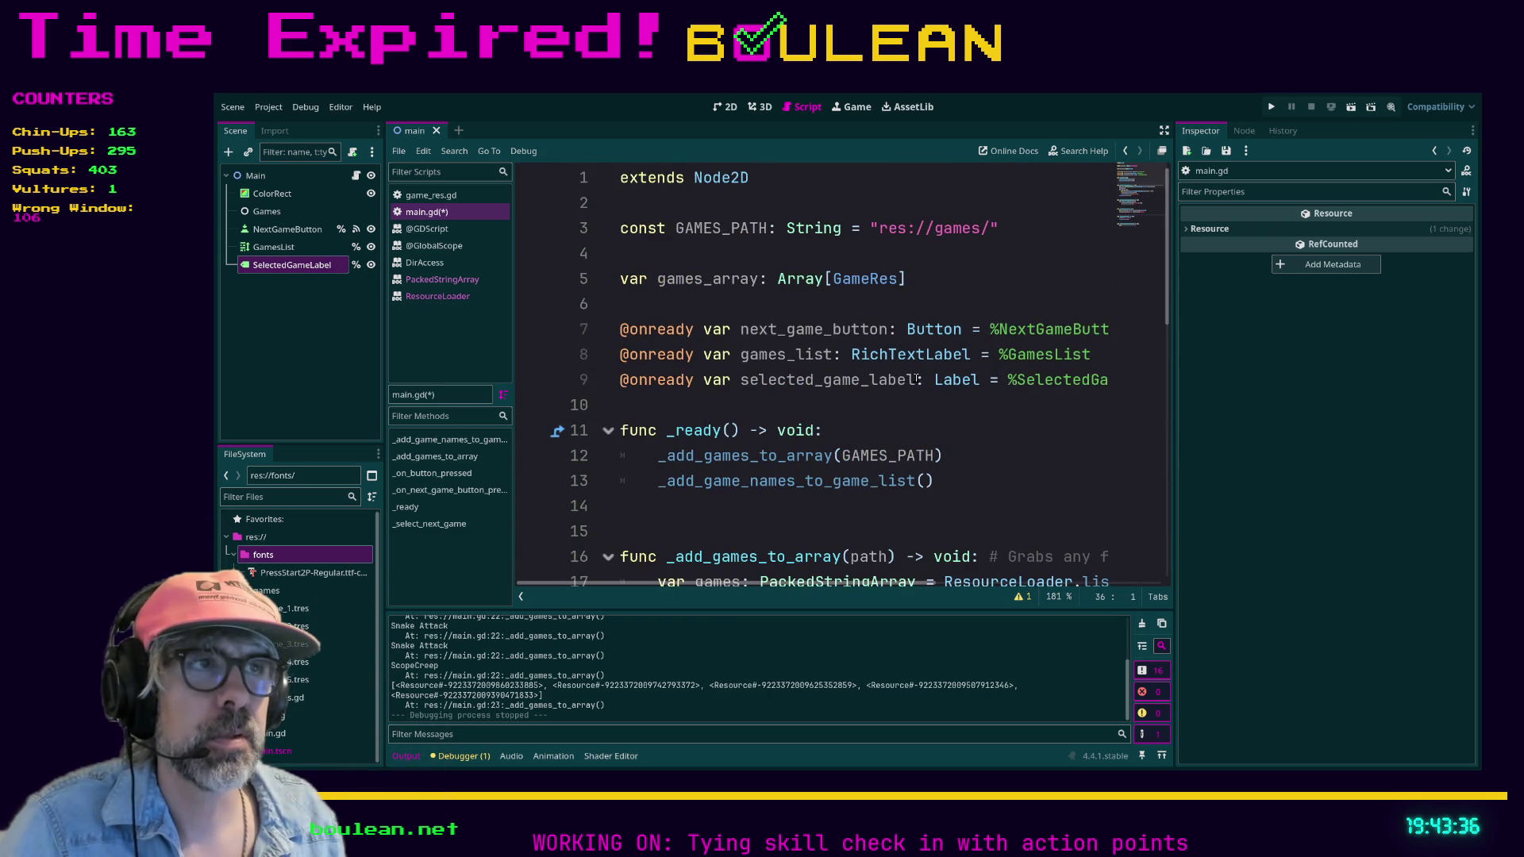
scroll(835, 371, "down", 5)
scroll(851, 358, "down", 3)
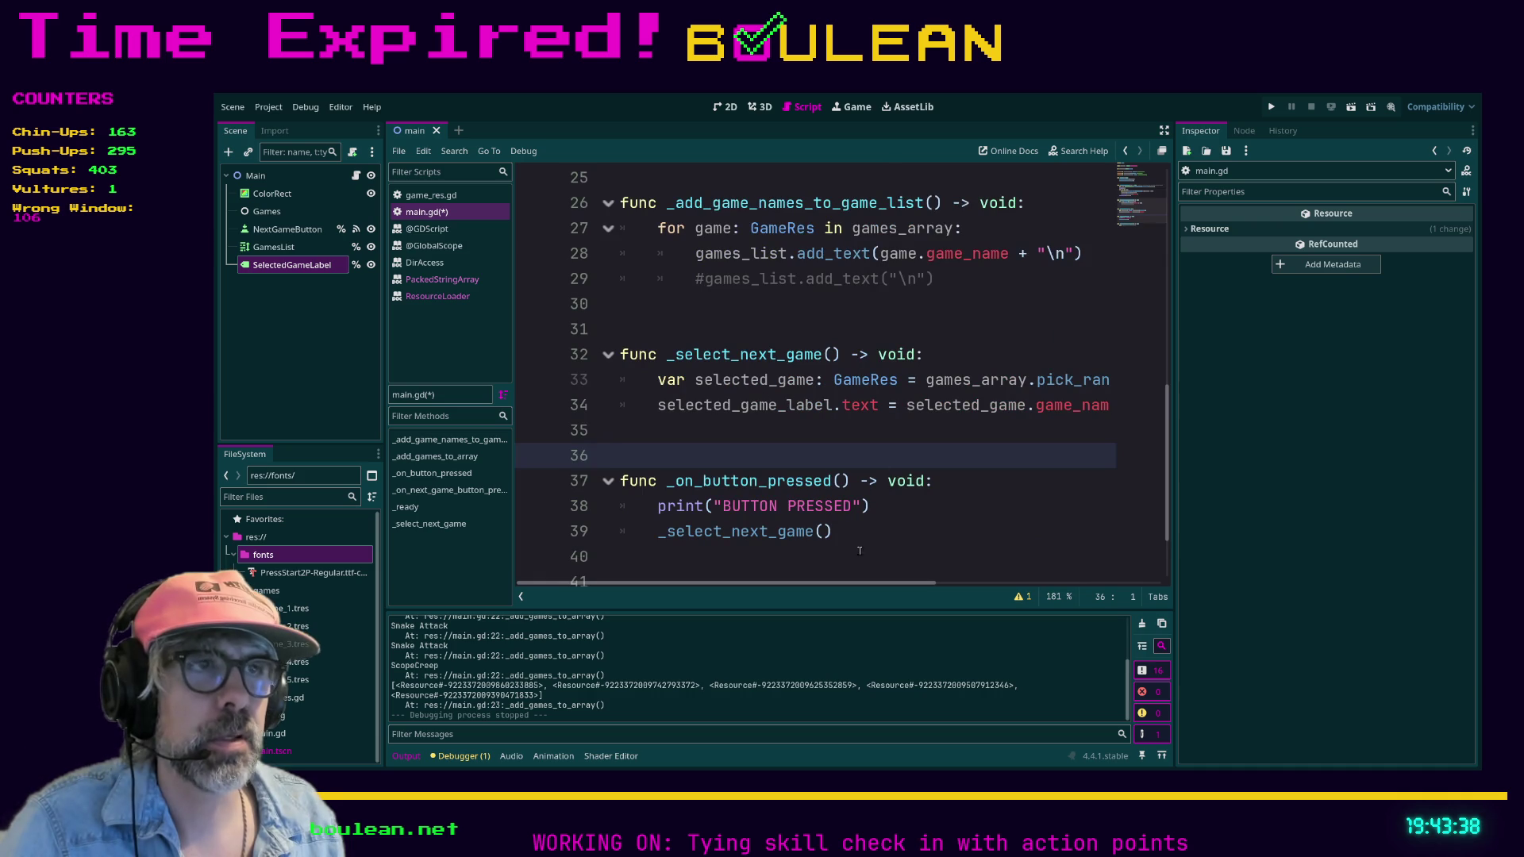
mouse_move(862, 585)
left_mouse_down()
mouse_move(922, 581)
mouse_move(866, 581)
left_mouse_up()
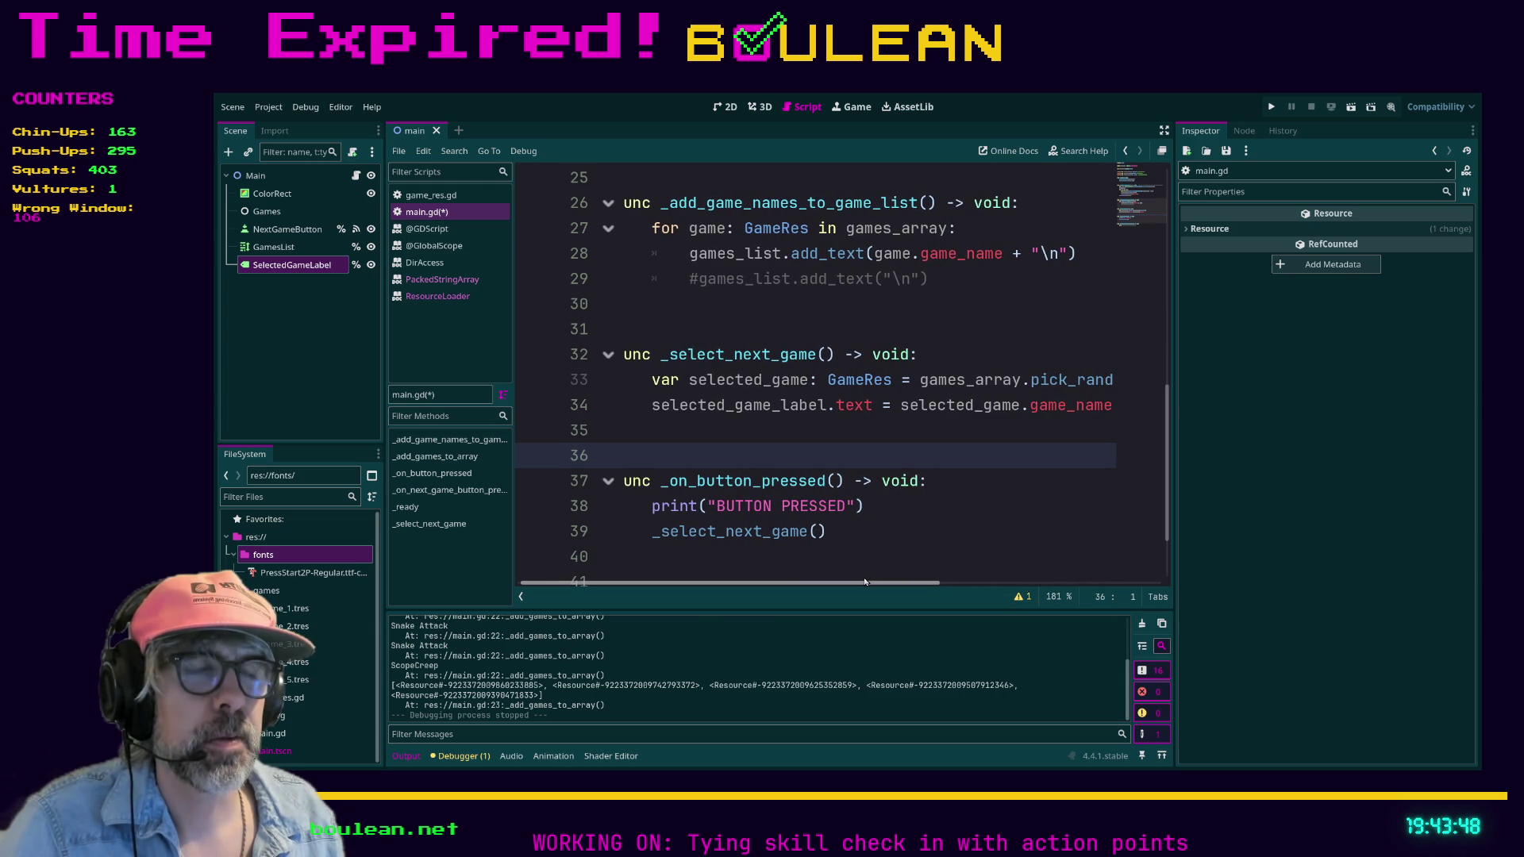
left_click_drag(865, 581, 860, 581)
- Save main.gd and place the caret before the game-name expression on line 34
left_click(885, 441)
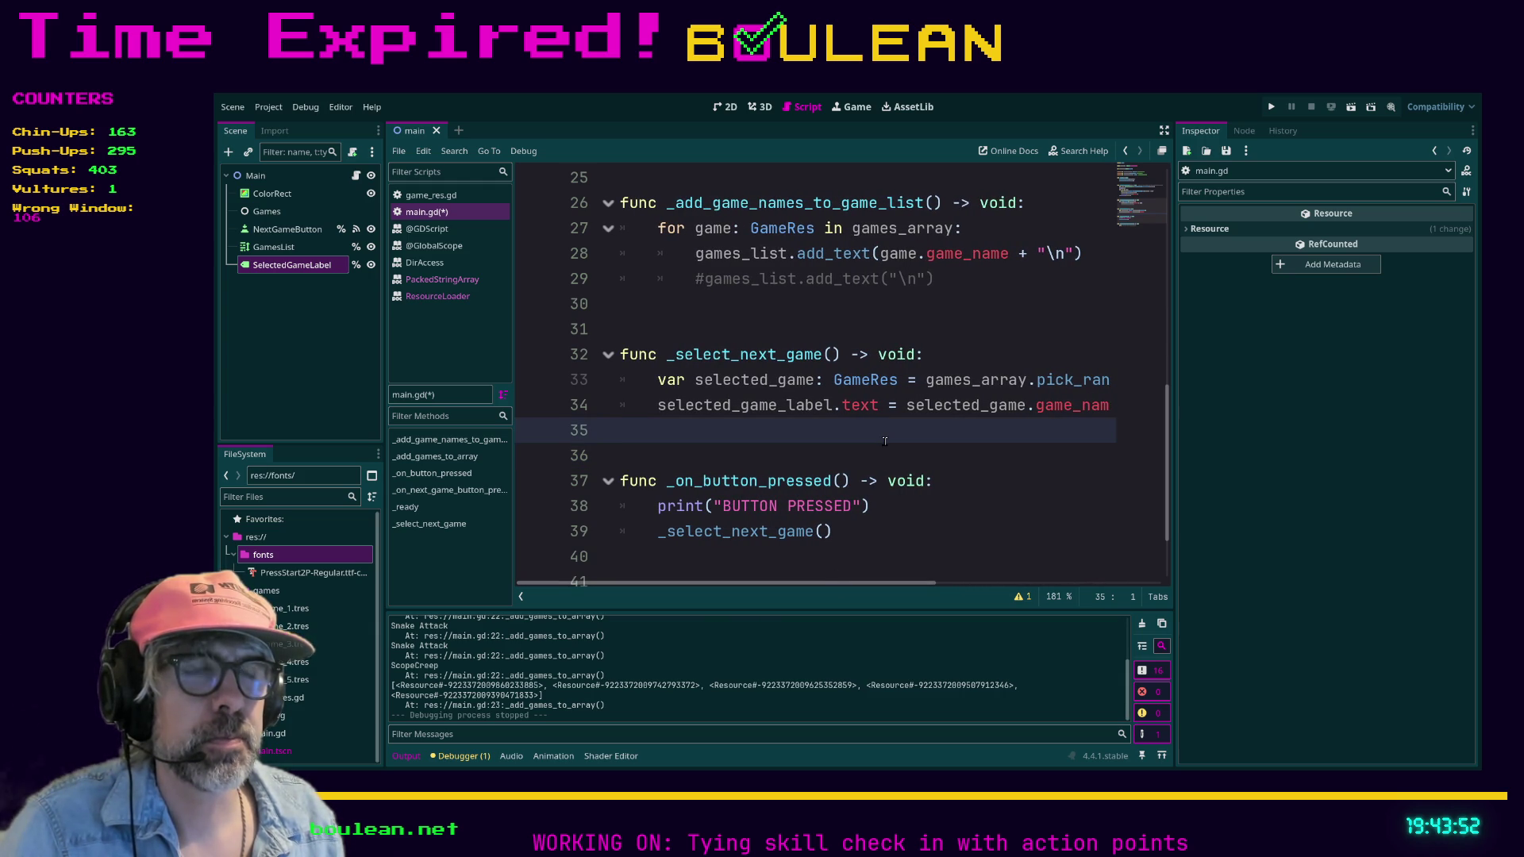
key("ctrl+s")
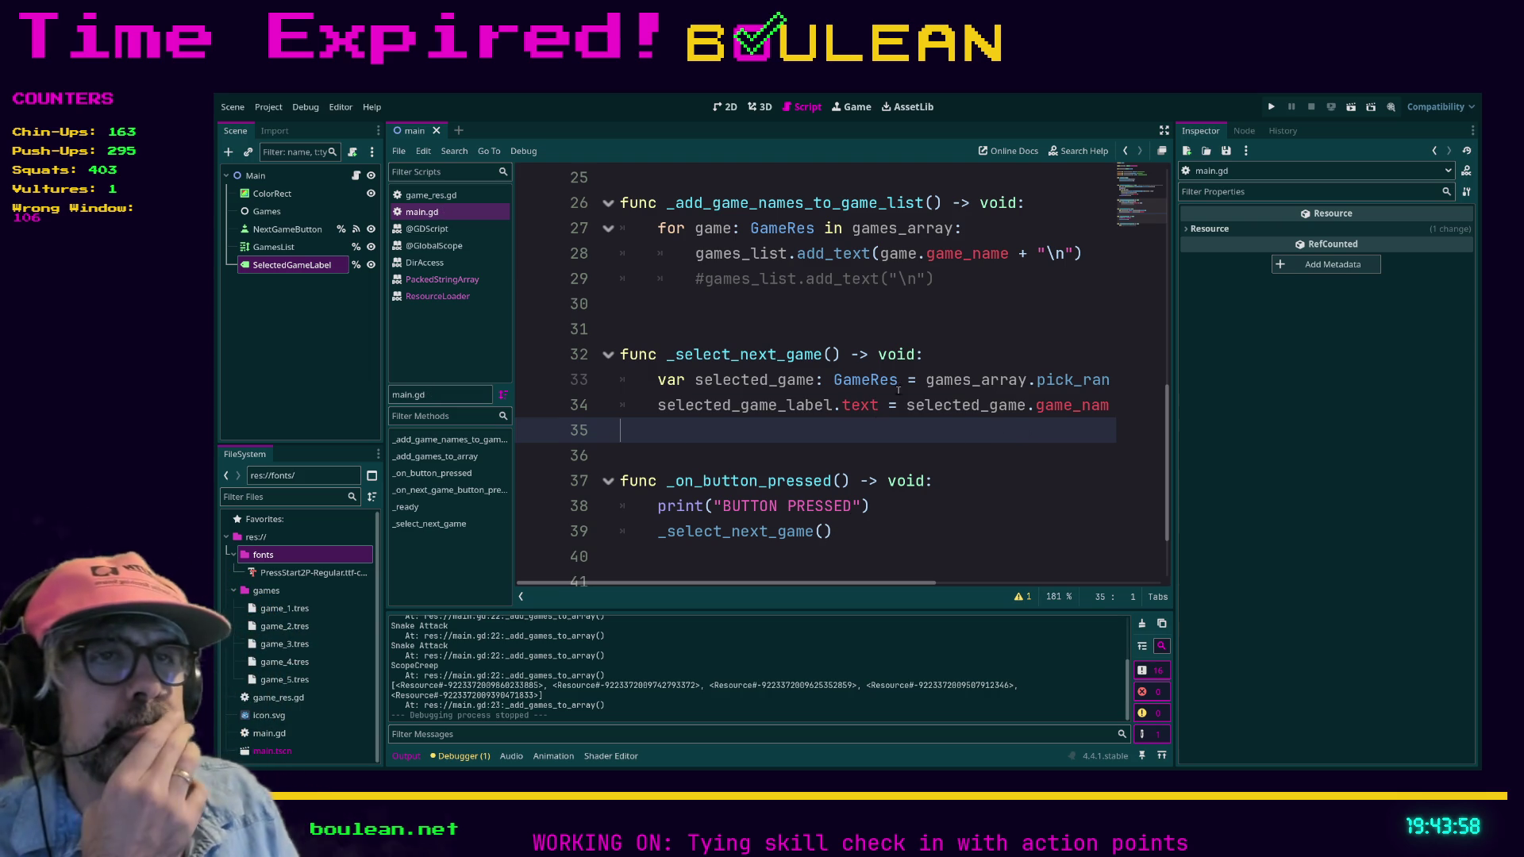
scroll(853, 381, "up", 1)
scroll(853, 381, "up", 5)
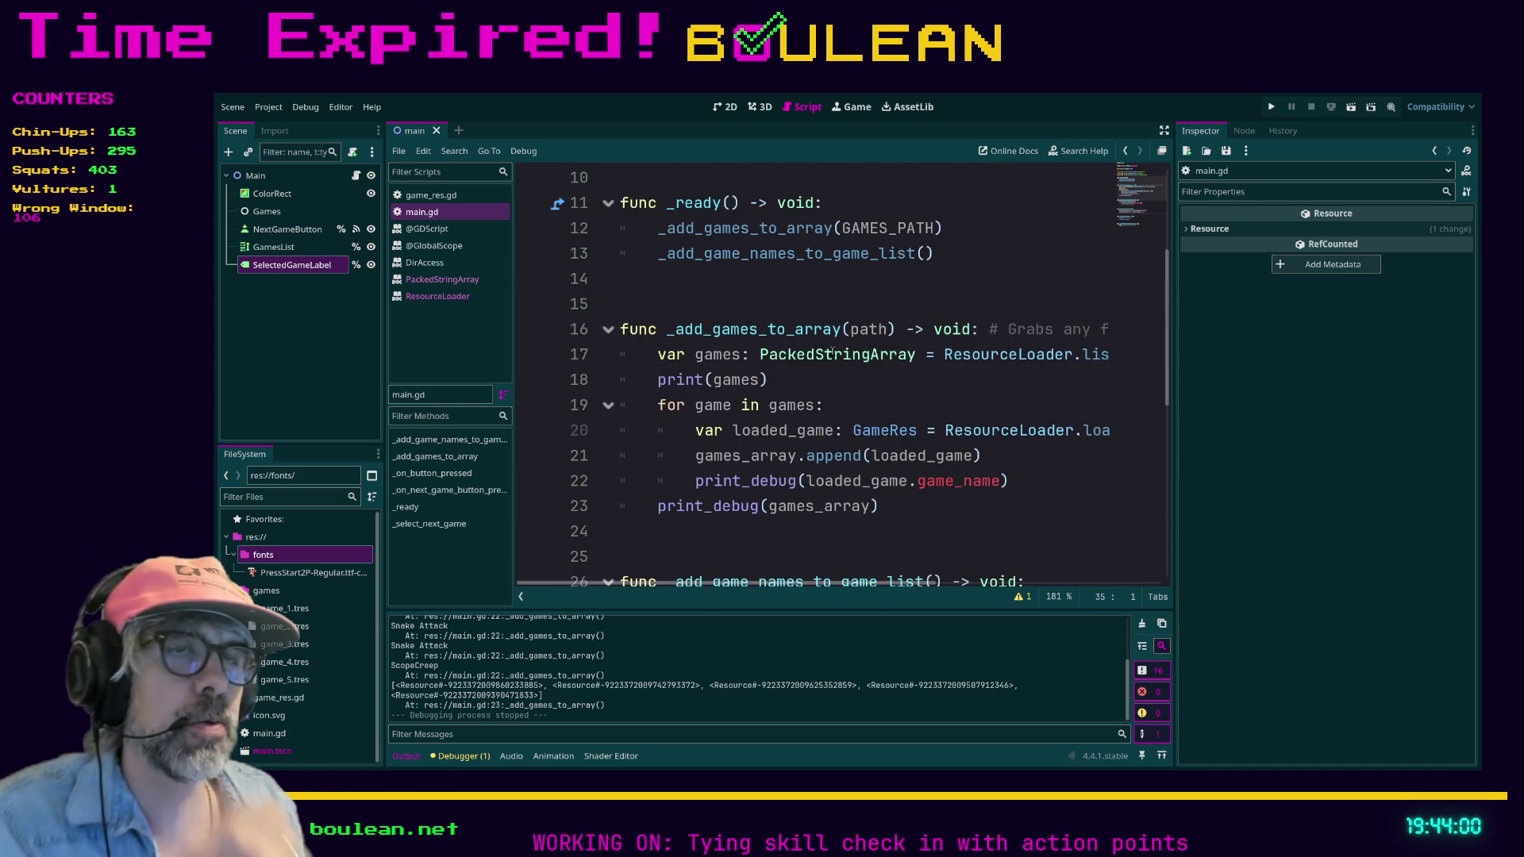
scroll(739, 381, "down", 3)
scroll(786, 477, "down", 2)
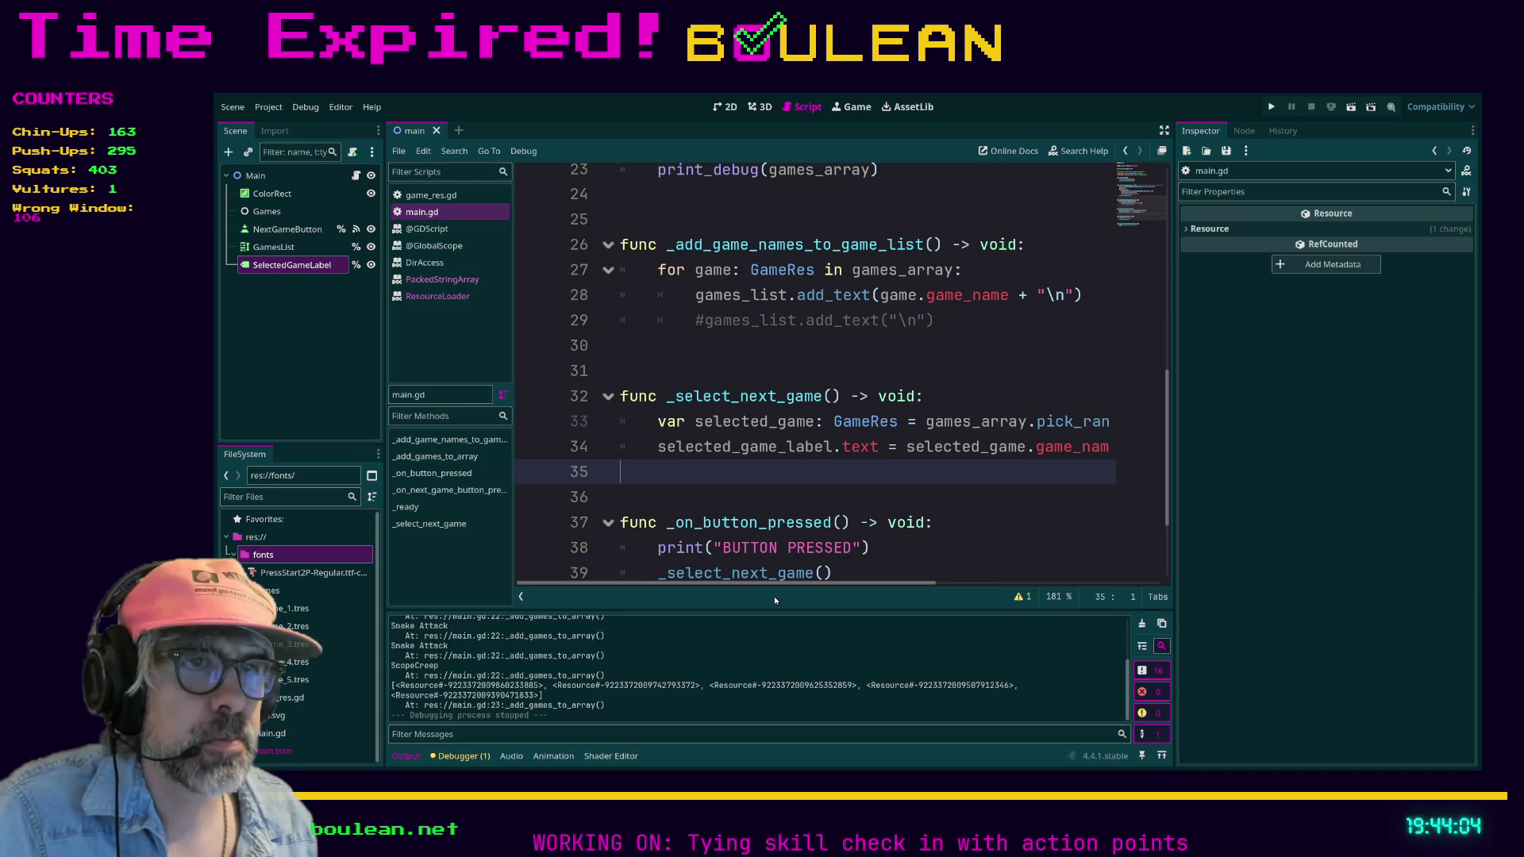
scroll(776, 589, "right", 2)
left_click(773, 490)
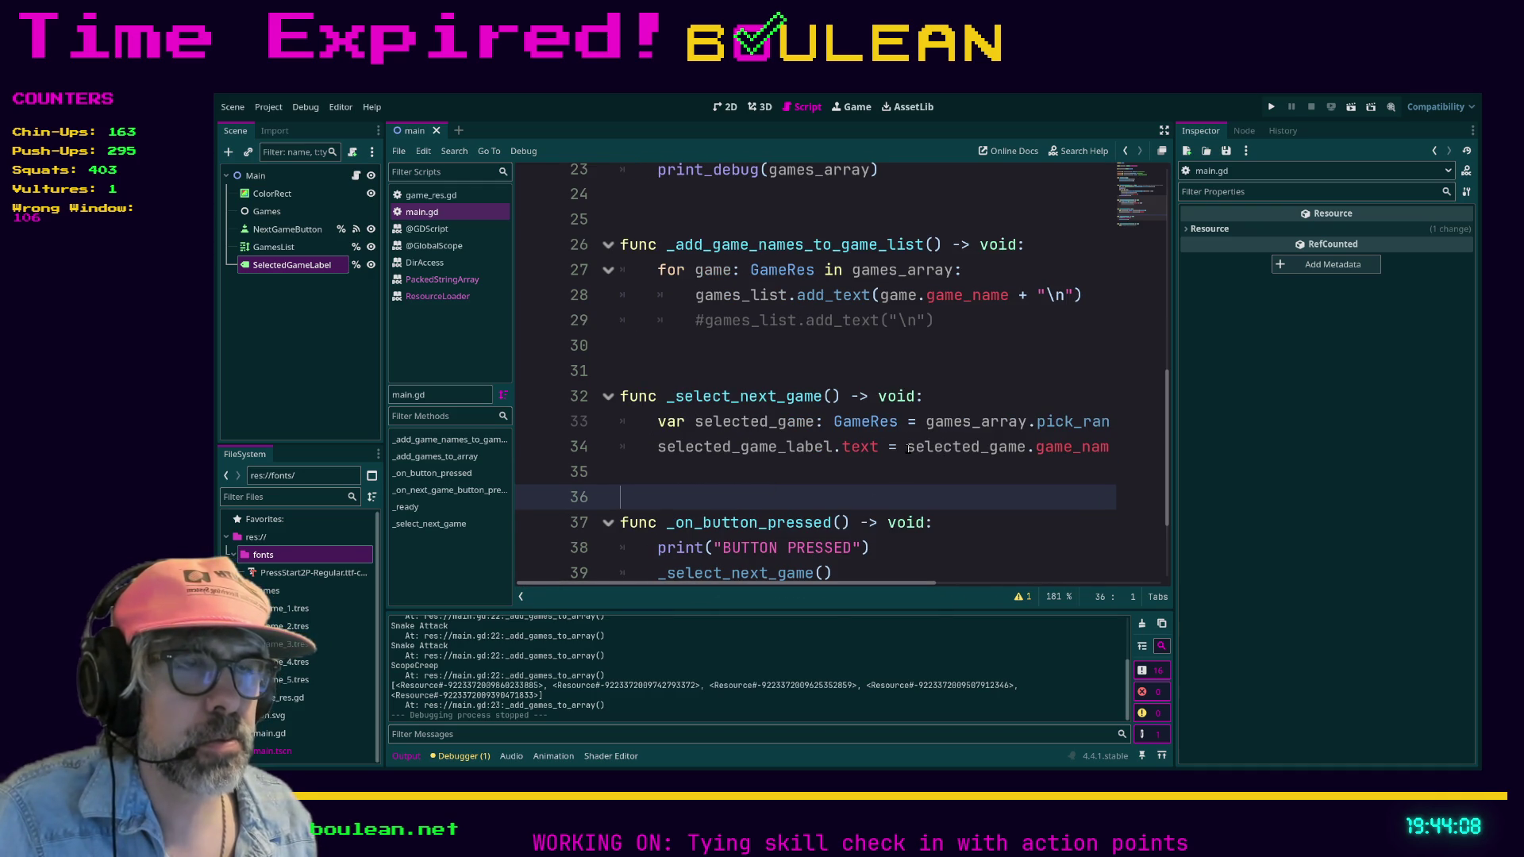
left_click(905, 447)
mouse_move(884, 577)
left_mouse_down()
mouse_move(950, 577)
mouse_move(914, 577)
left_mouse_up()
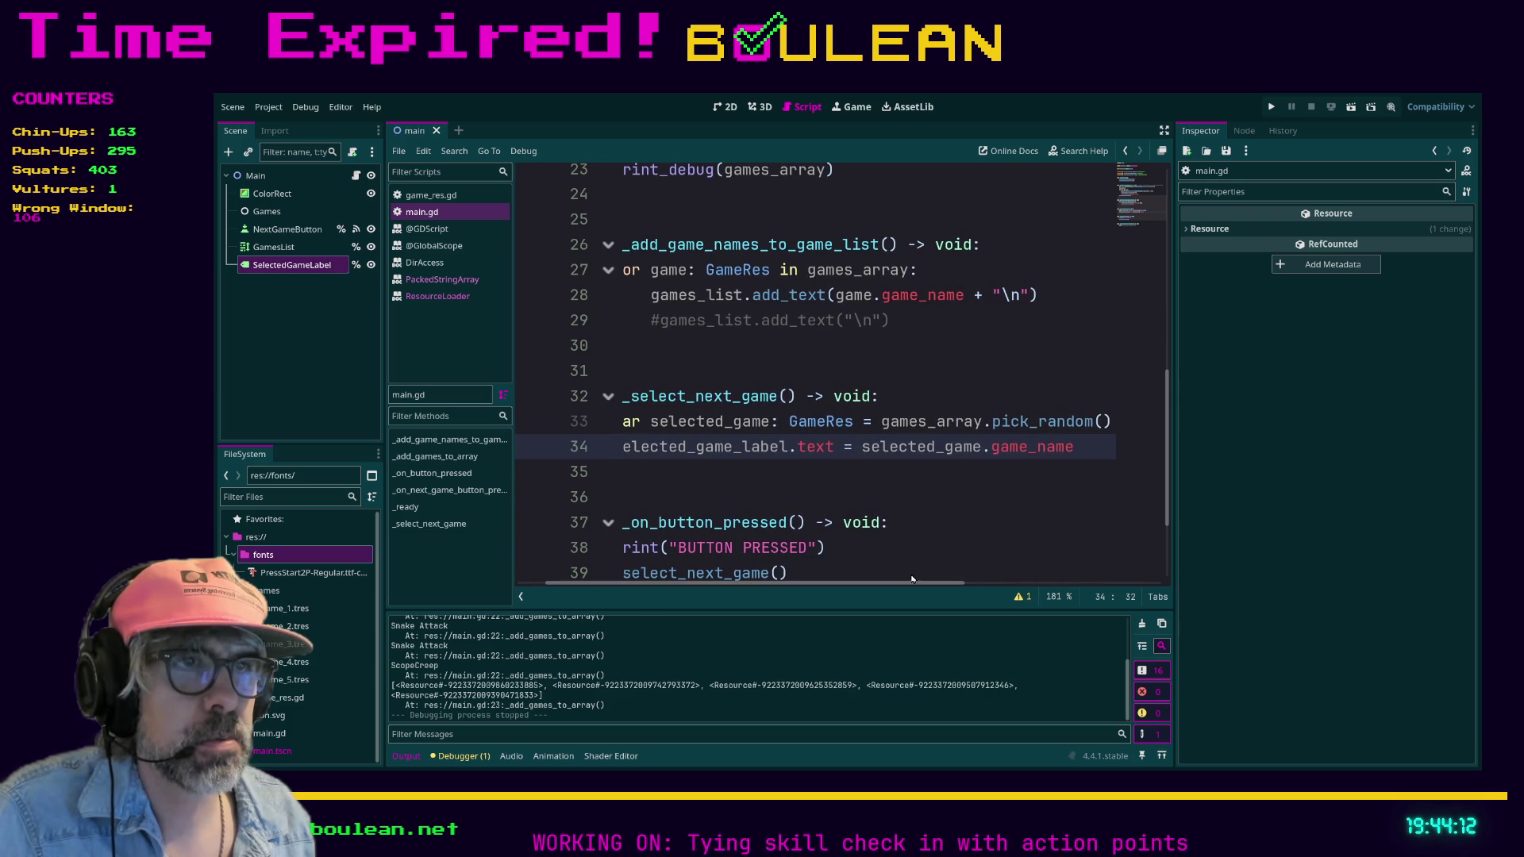
- Set the label text to placeholder "test " with game_name commented out, then run and stop the project
left_click(1072, 446, "shift")
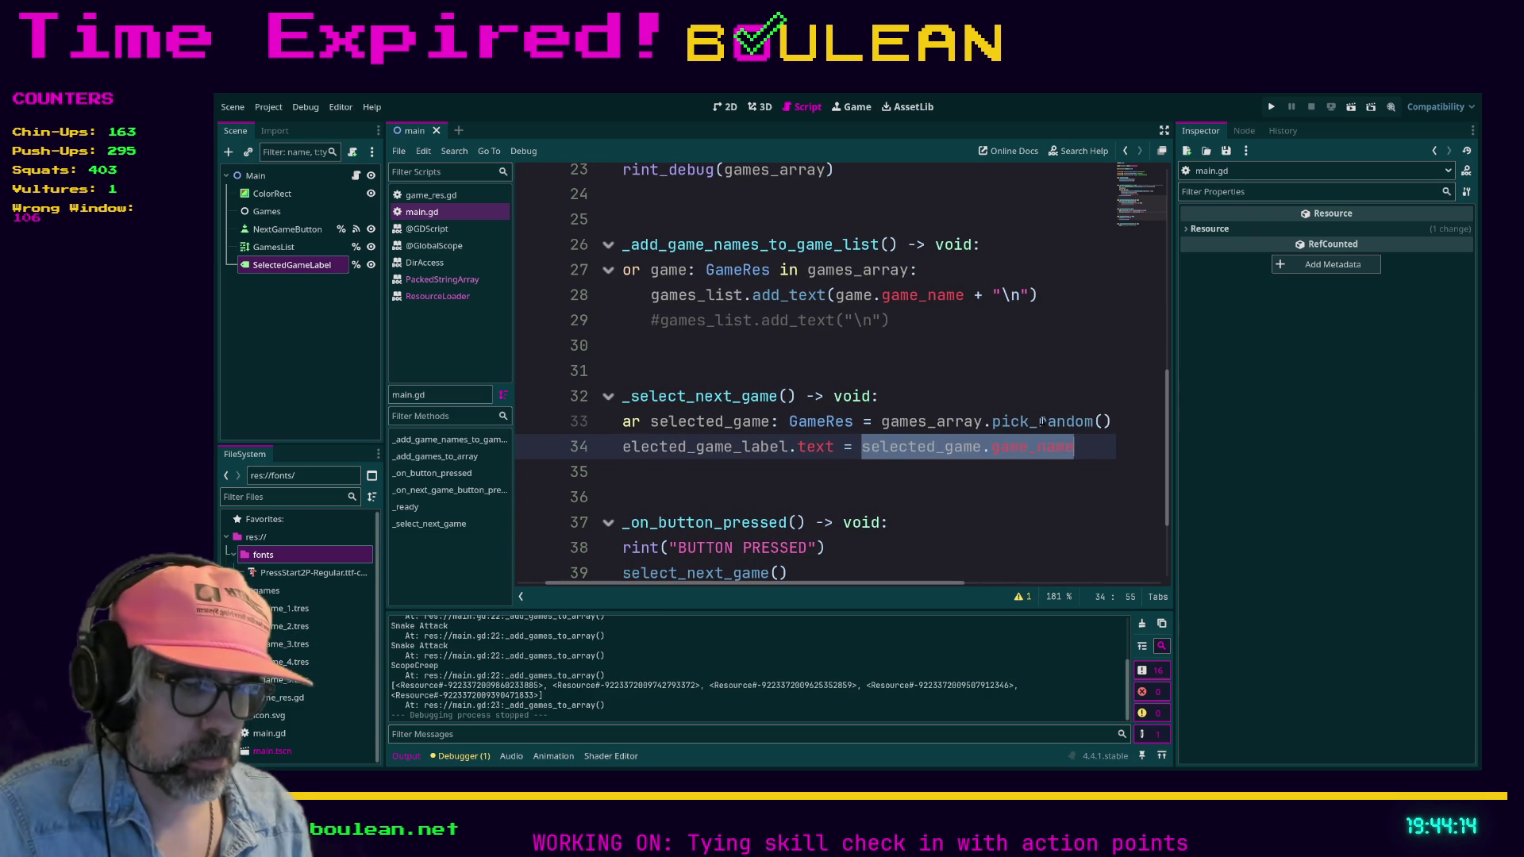
key("Left")
type("#")
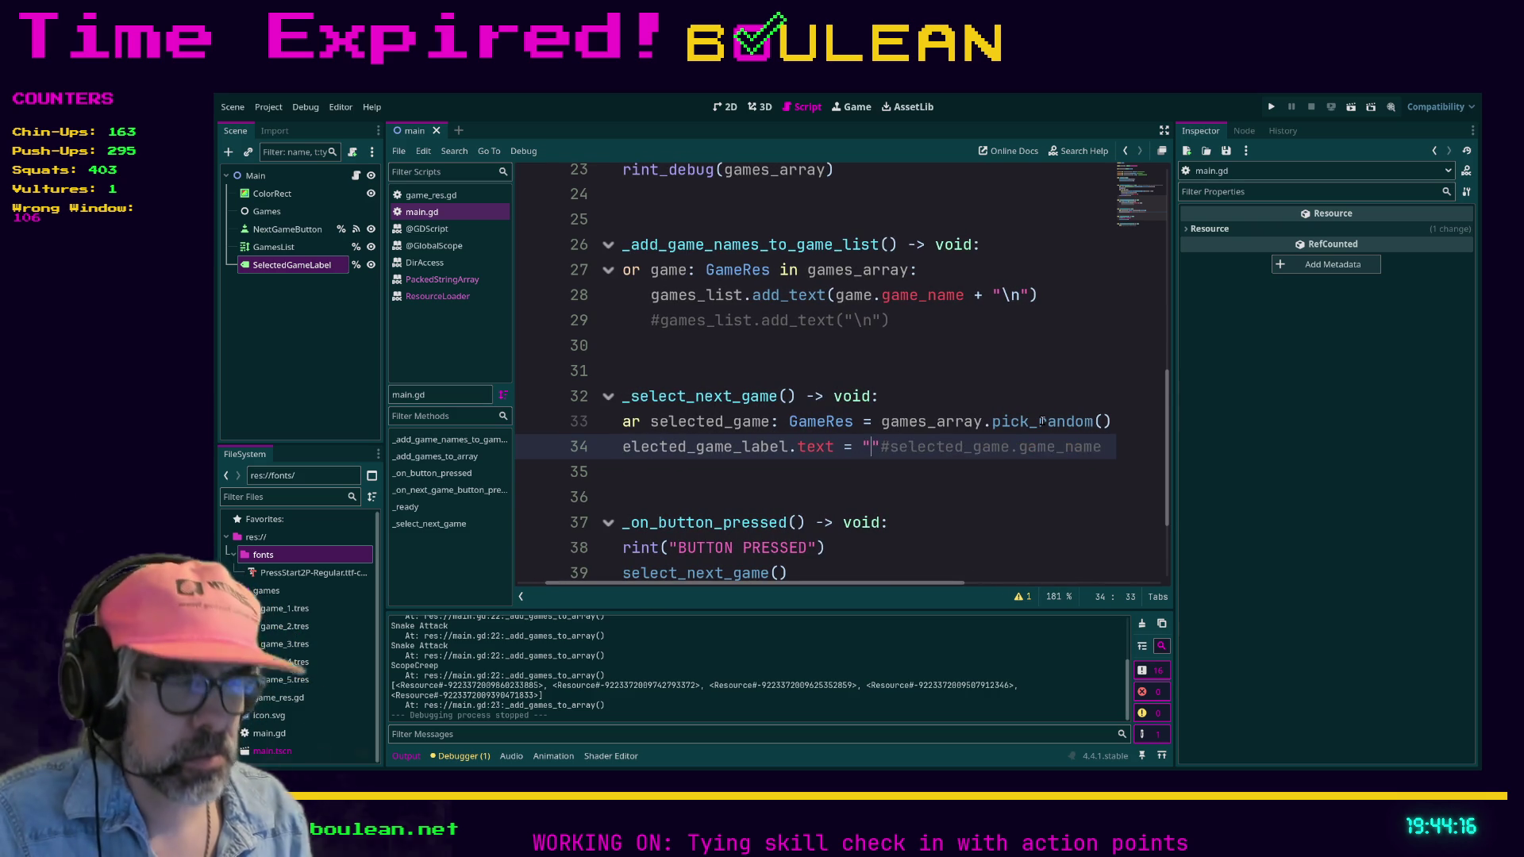
type("\"Test\"")
key("ctrl+s")
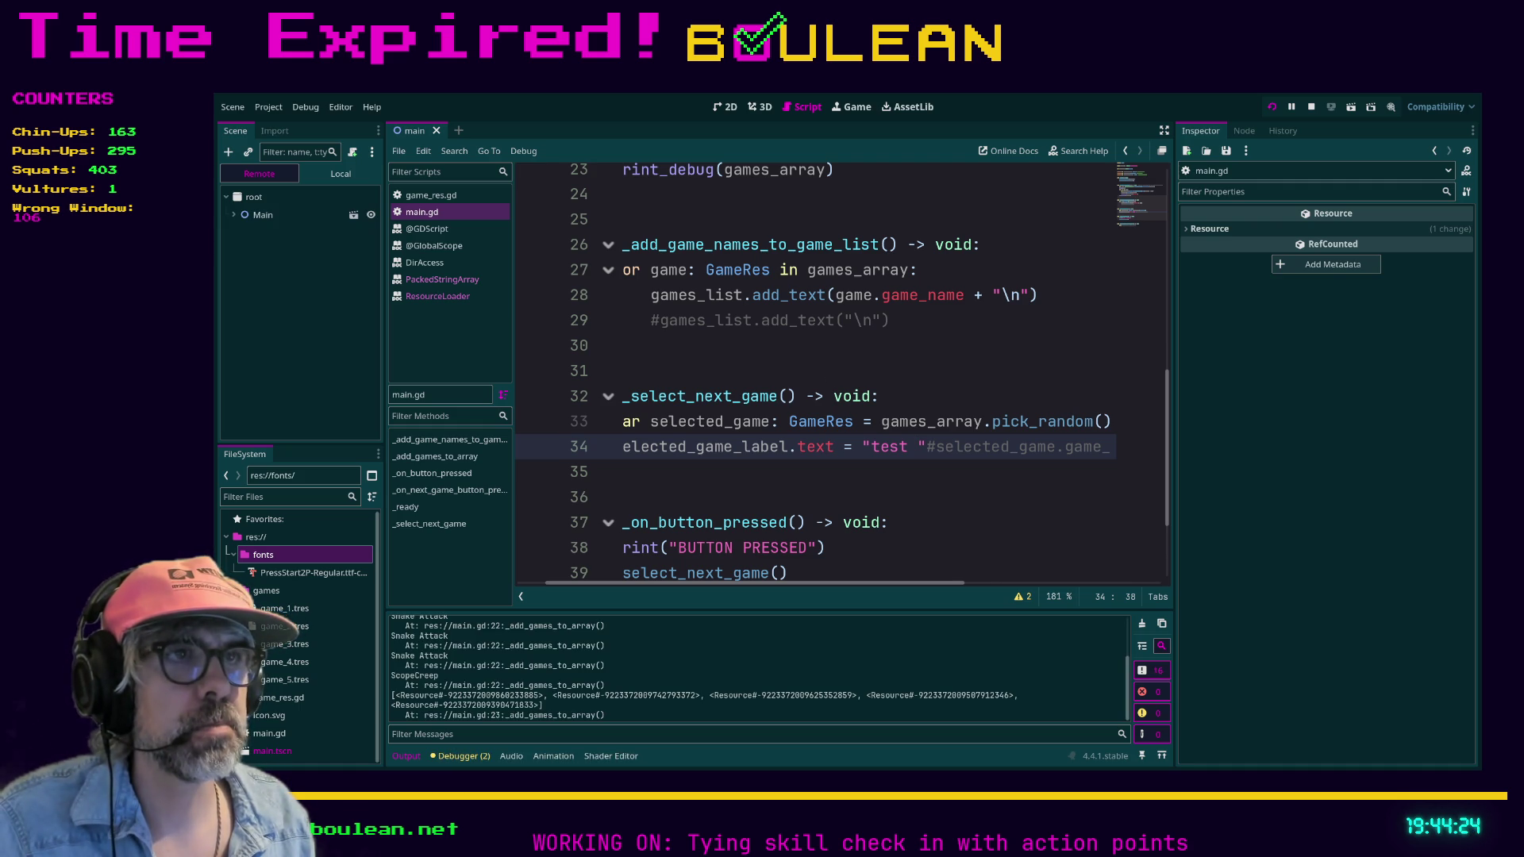
left_click(843, 473)
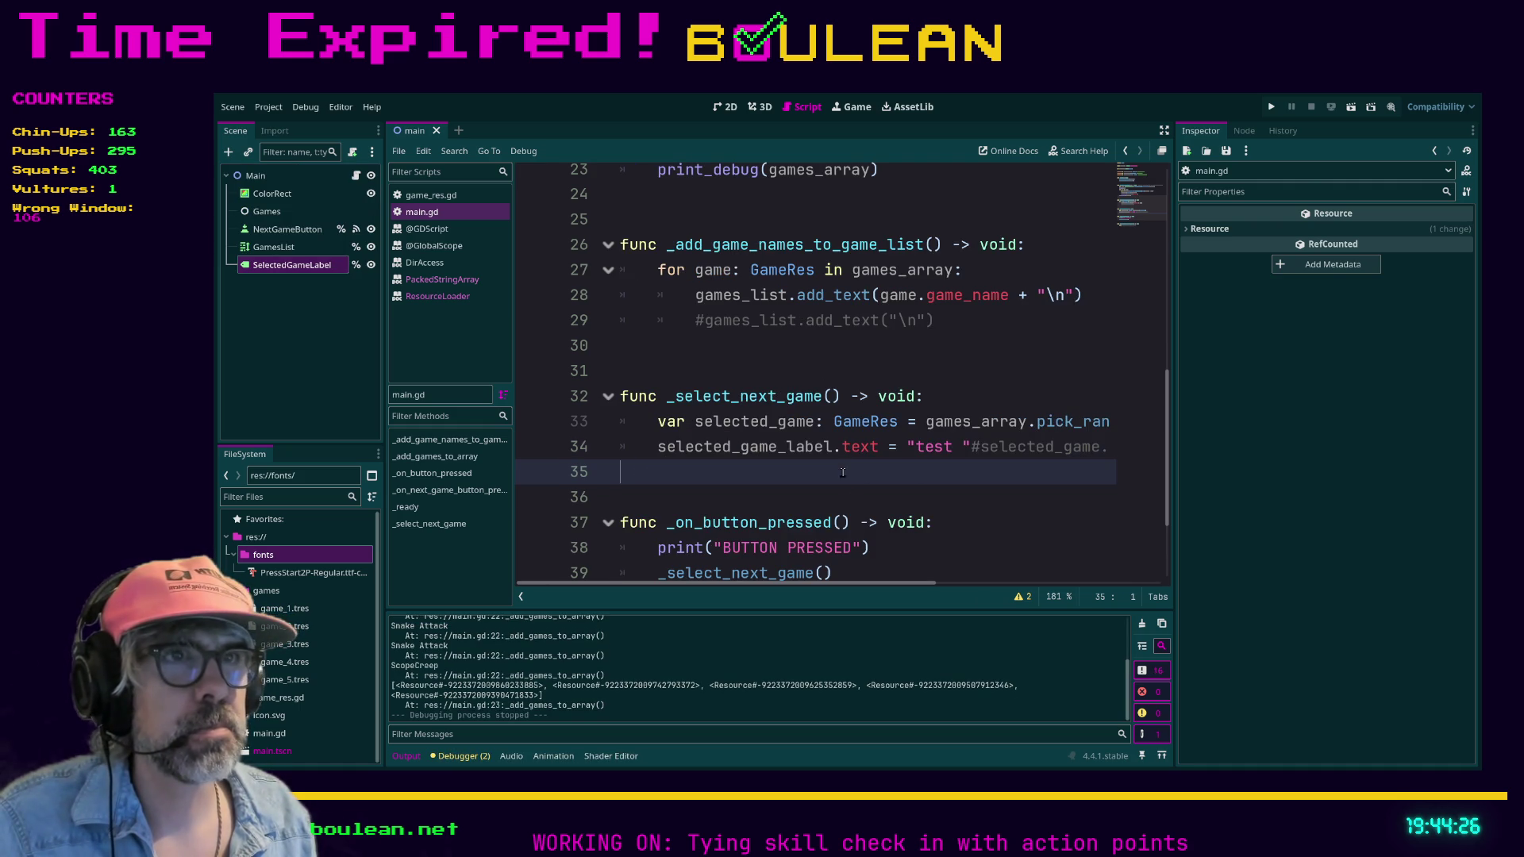
scroll(831, 553, "down", 1)
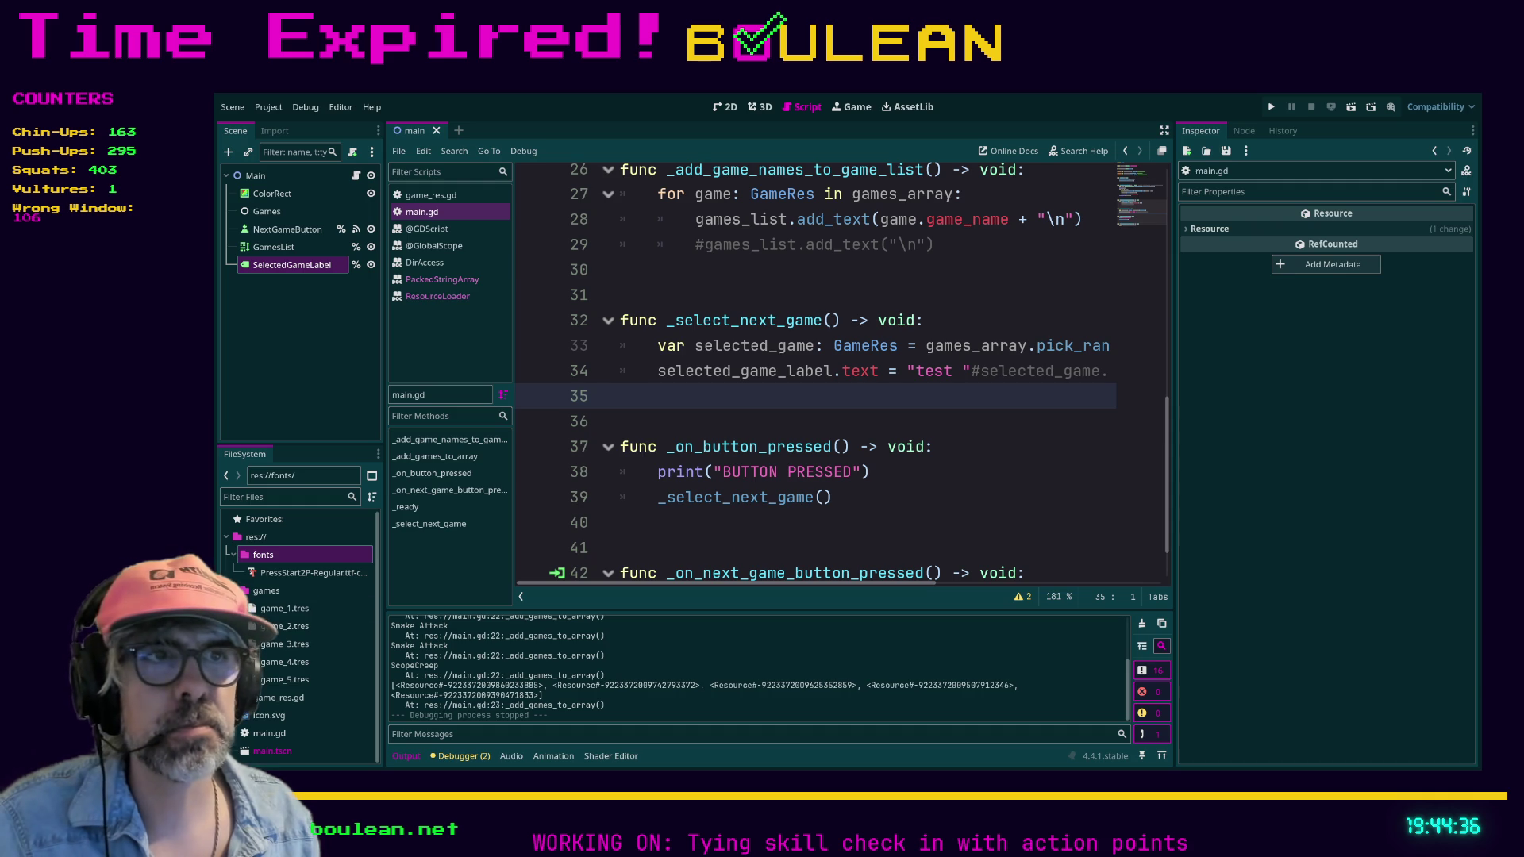
key("Down")
key("Down")
key("Down")
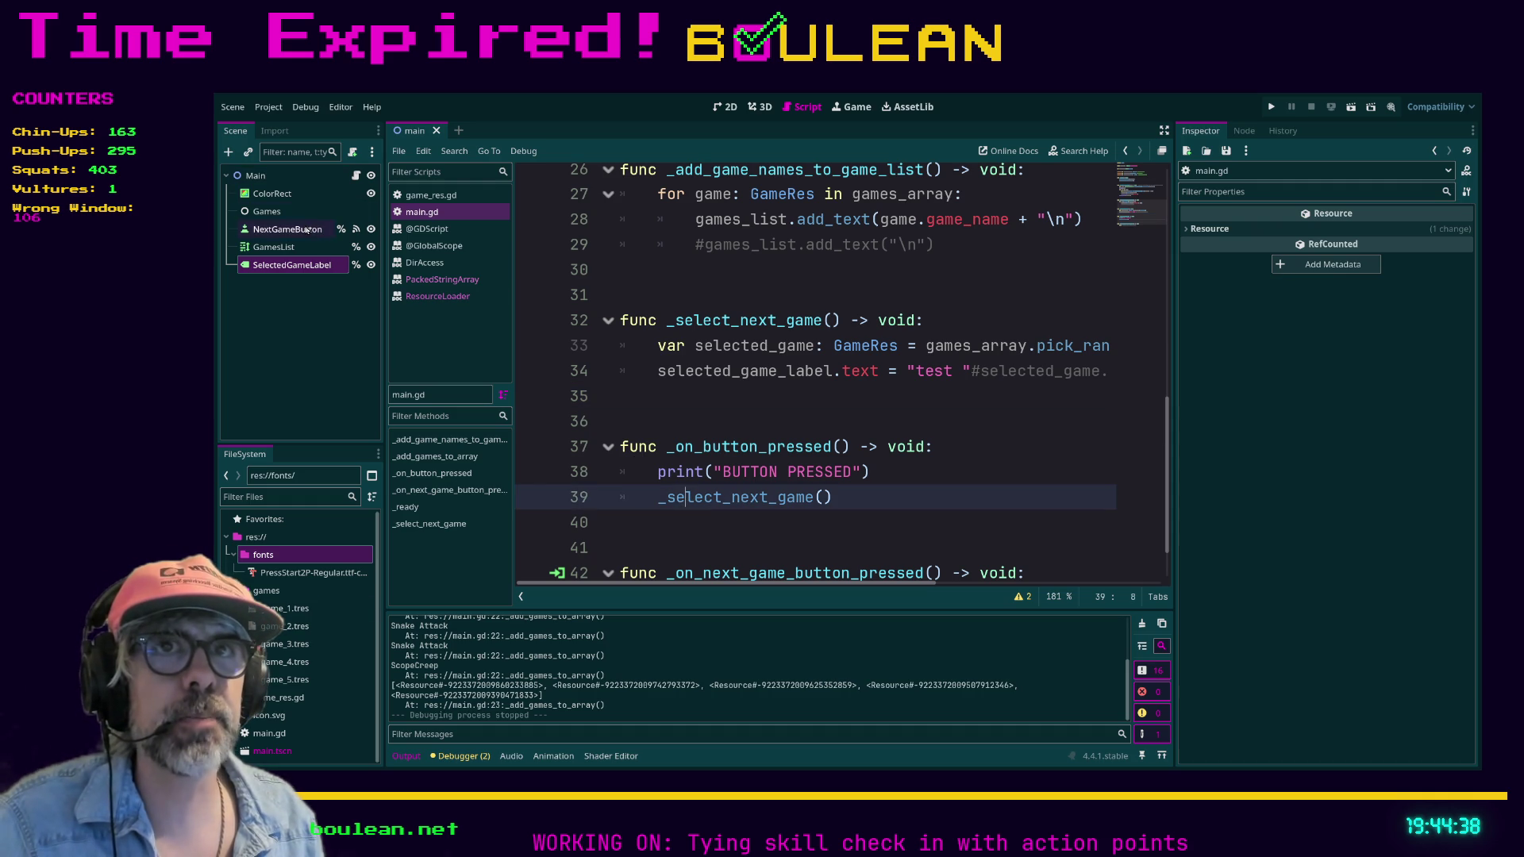
- Move the print and _select_next_game() lines into _on_next_game_button_pressed and delete _on_button_pressed
left_click(307, 229)
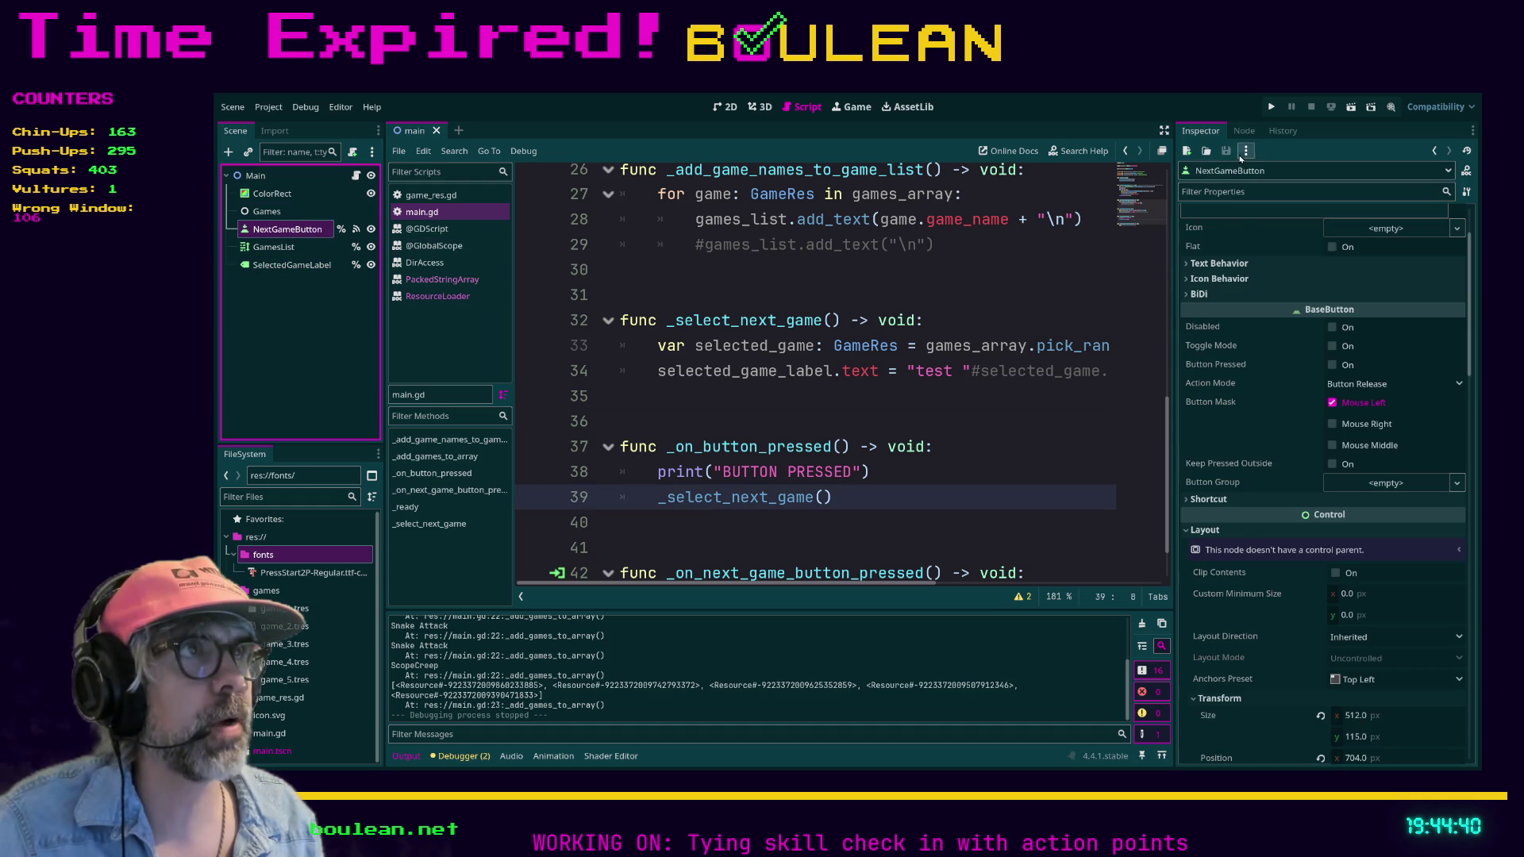
left_click(1243, 130)
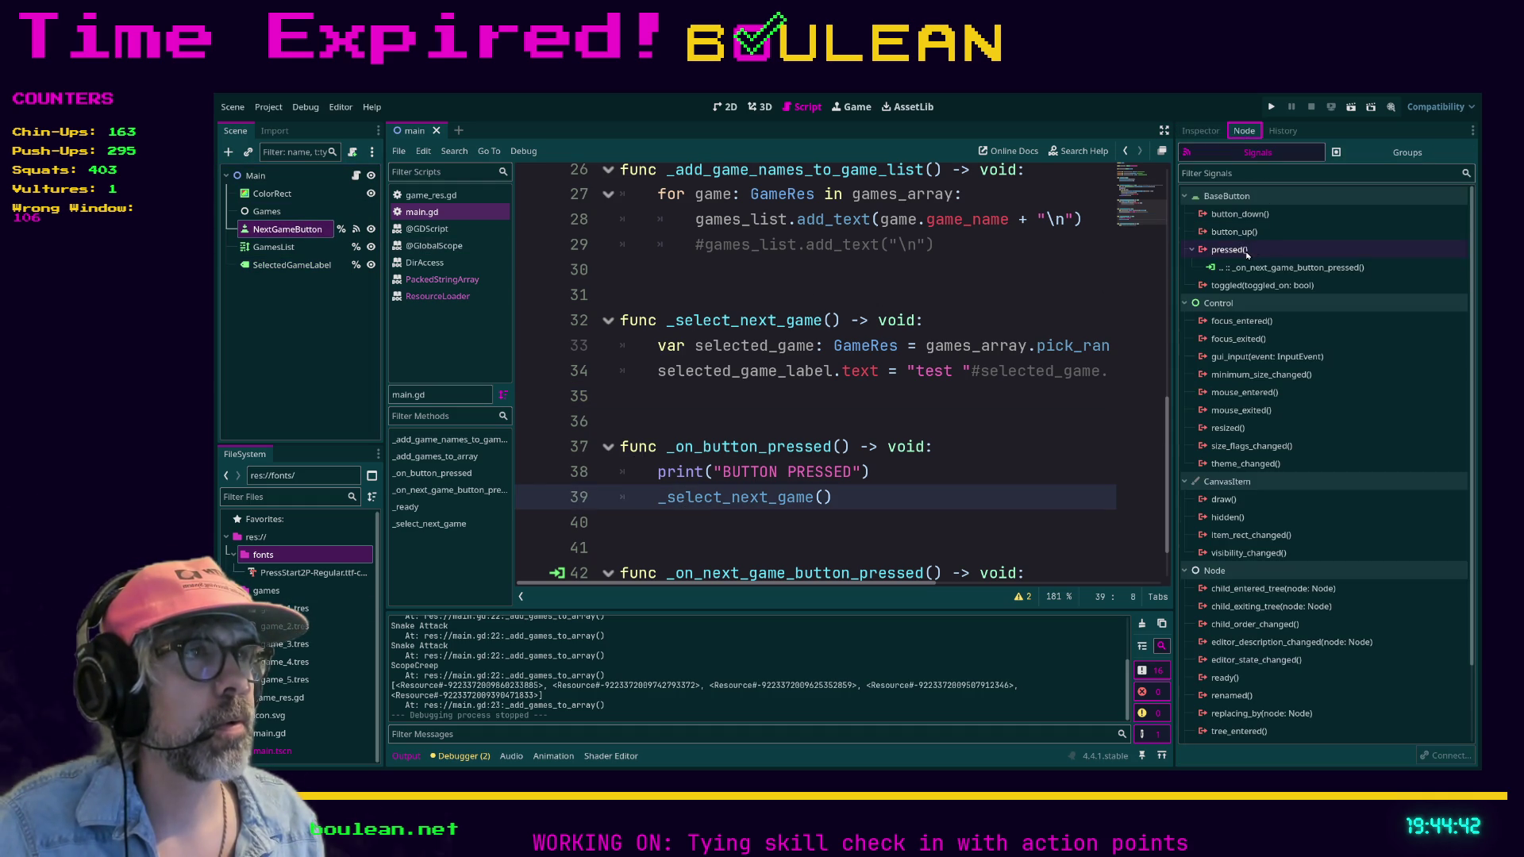
left_click(1262, 270)
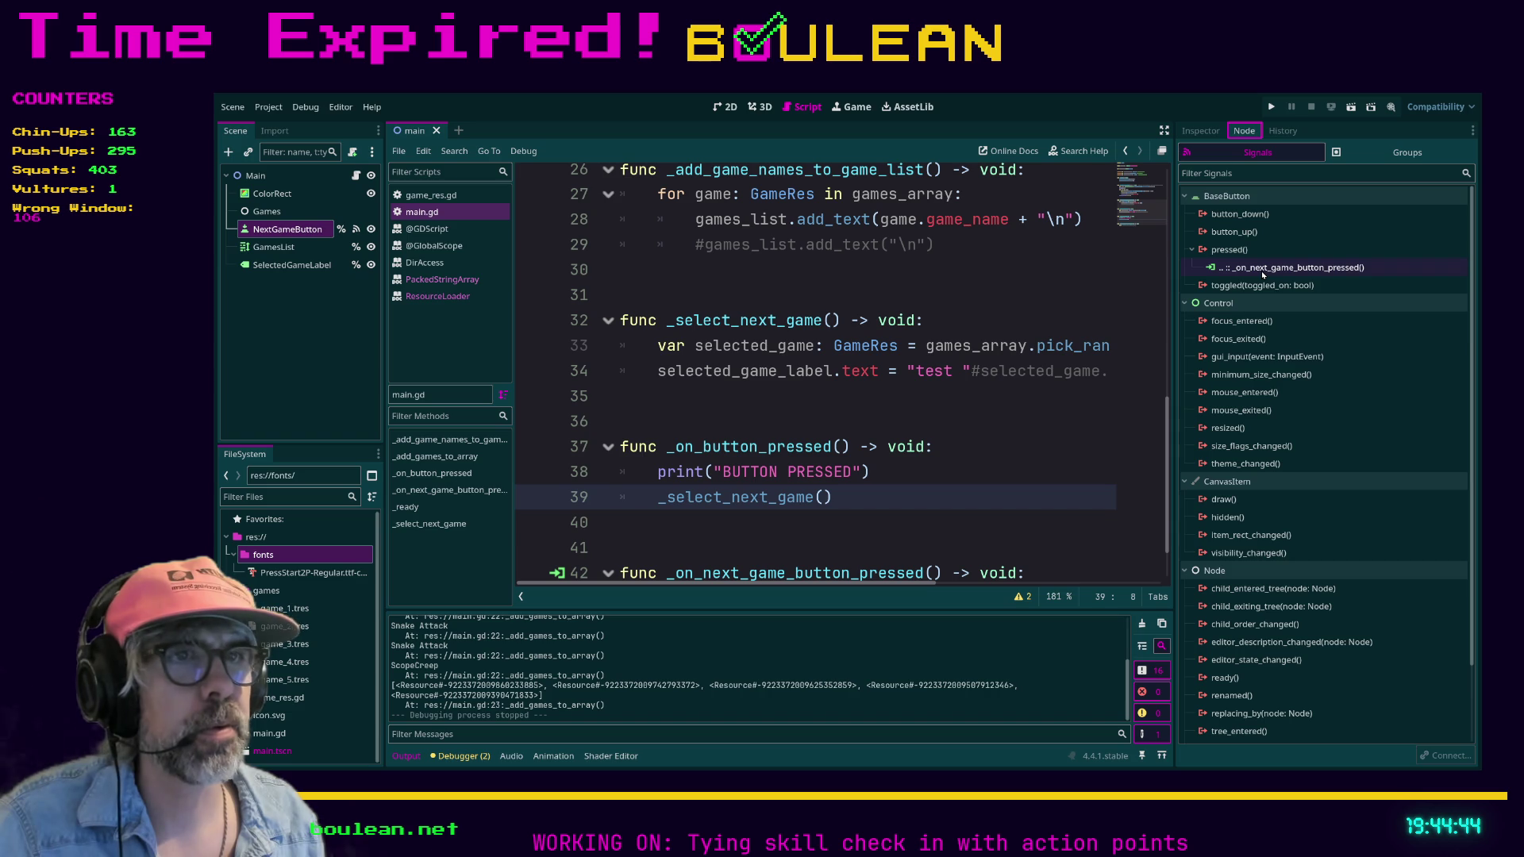
scroll(834, 453, "down", 2)
scroll(834, 452, "down", 1)
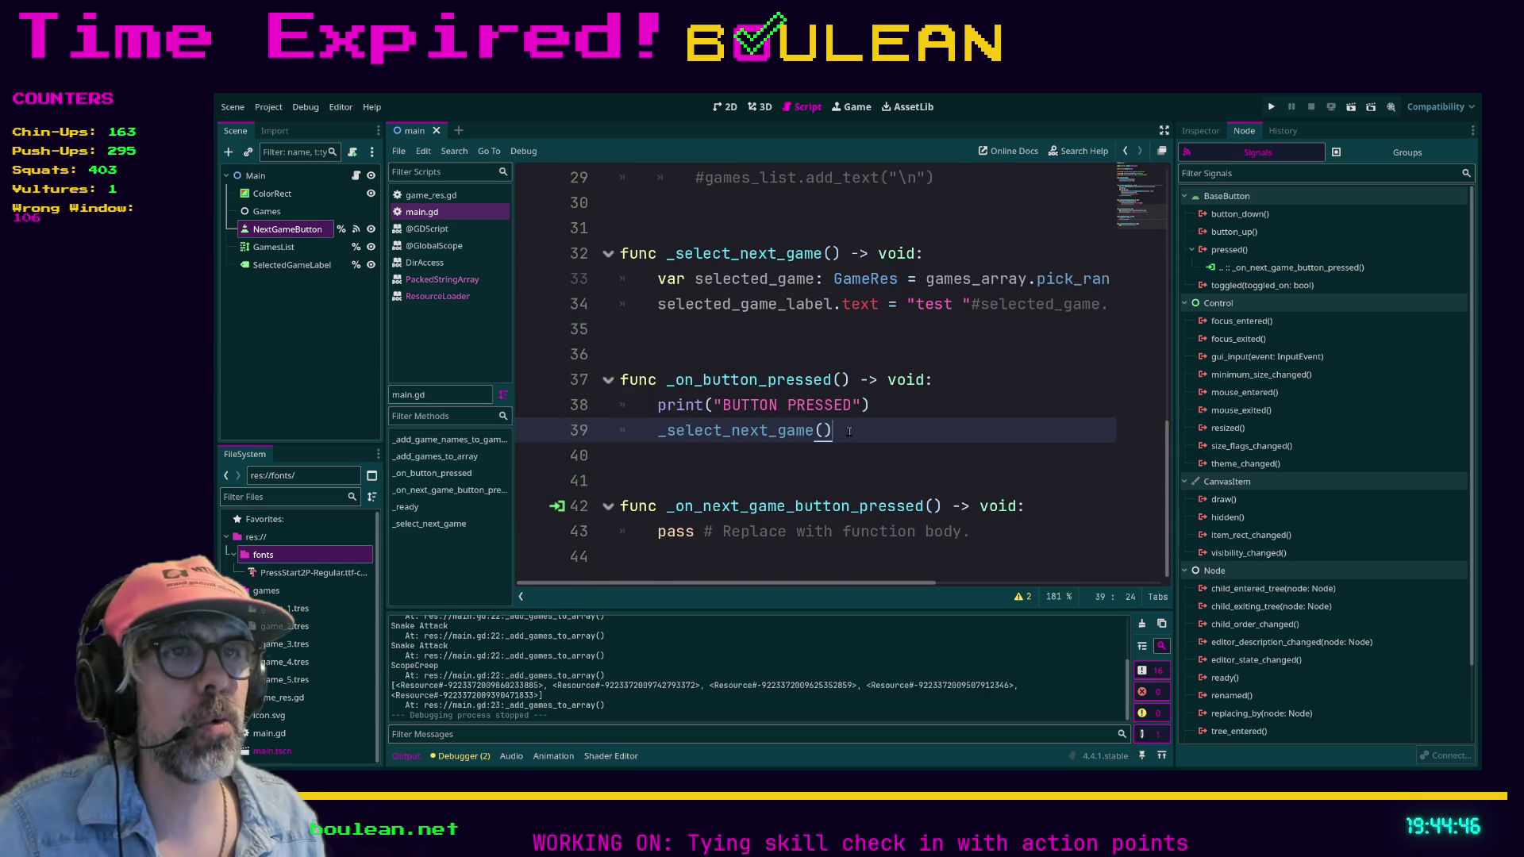
left_click_drag(833, 431, 576, 406)
key("ctrl+x")
left_click_drag(971, 506, 656, 505)
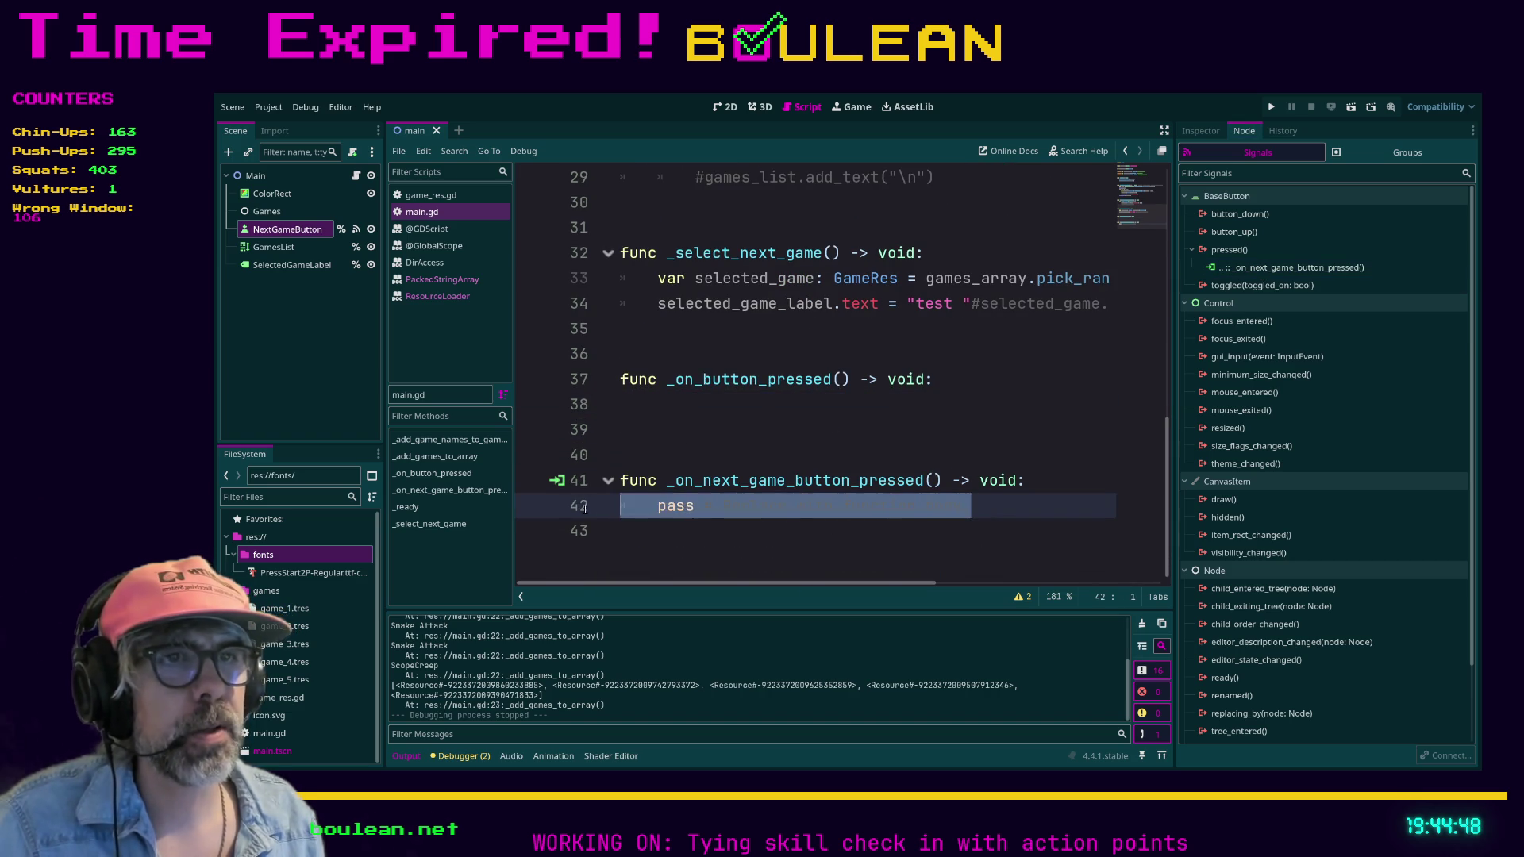
key("ctrl+v")
left_click_drag(683, 447, 619, 354)
key("BackSpace")
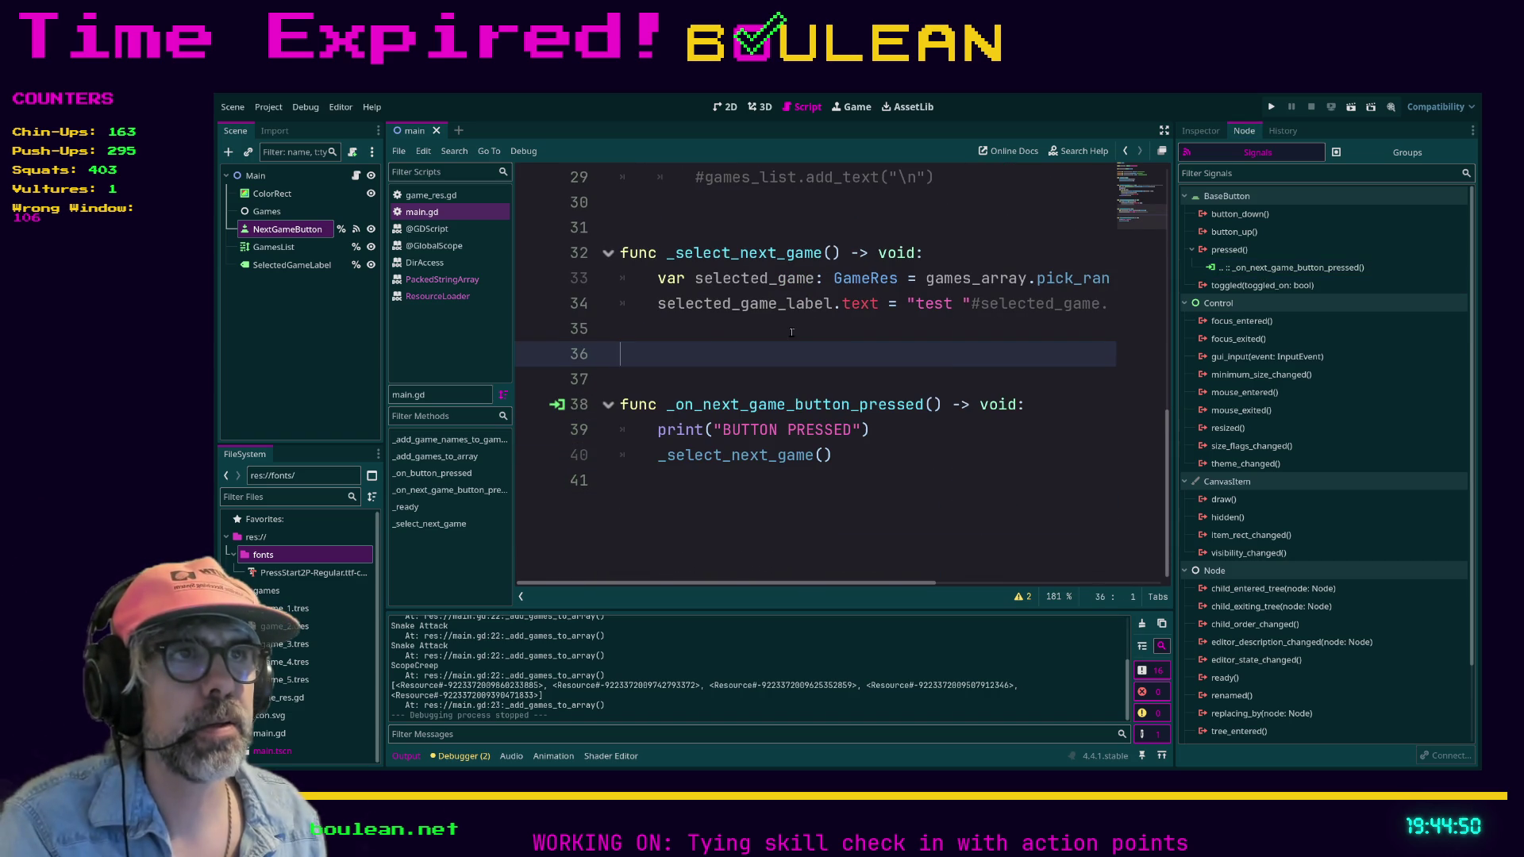
- Remove the "test " placeholder so the game name shows, save and run the picker
left_click_drag(980, 304, 904, 303)
key("BackSpace")
left_click(927, 354)
key("ctrl+s")
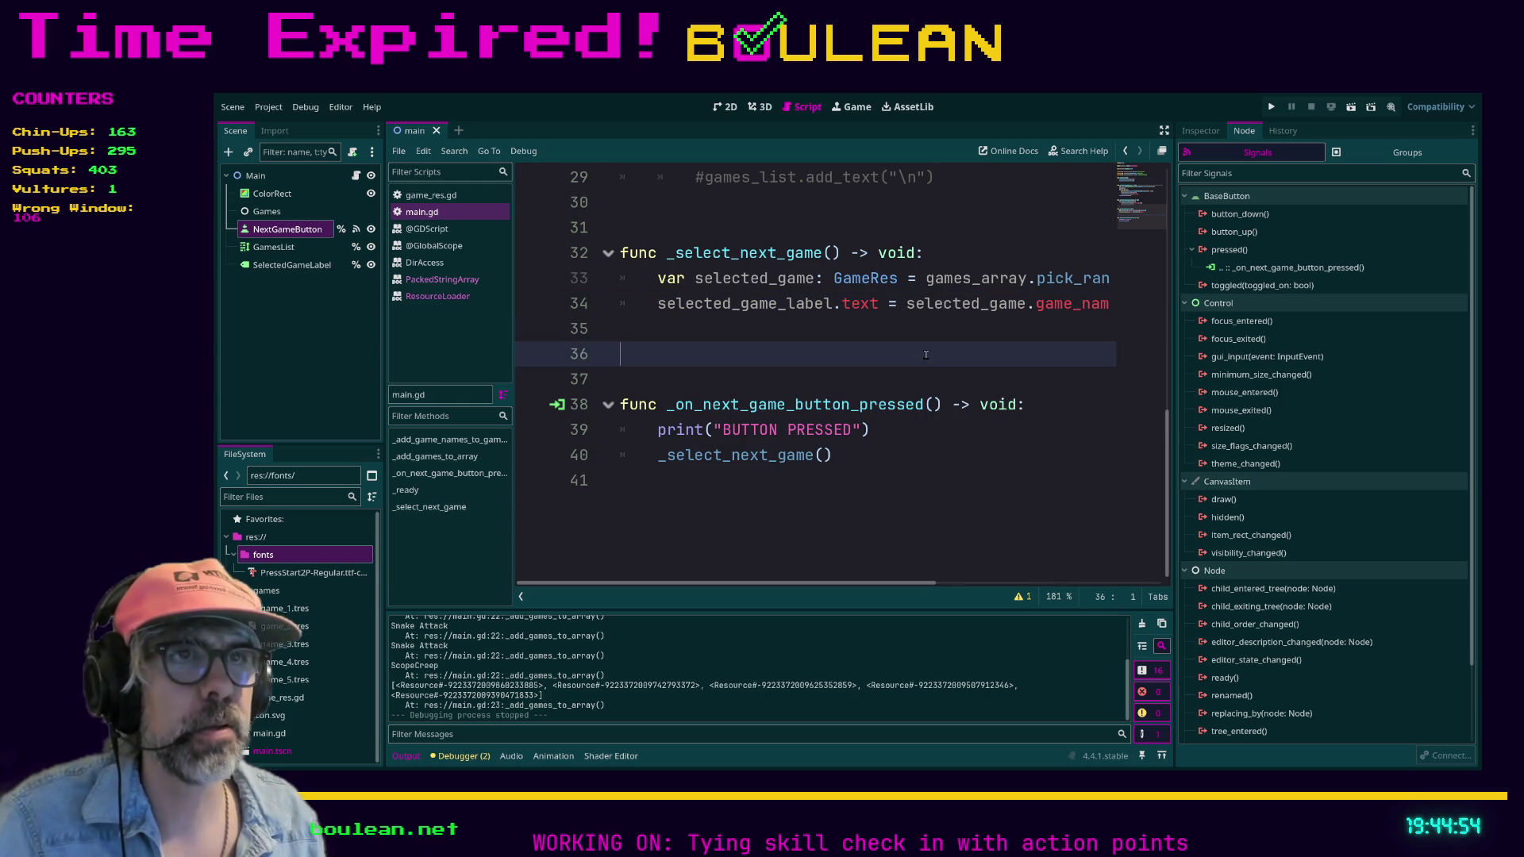
key("F5")
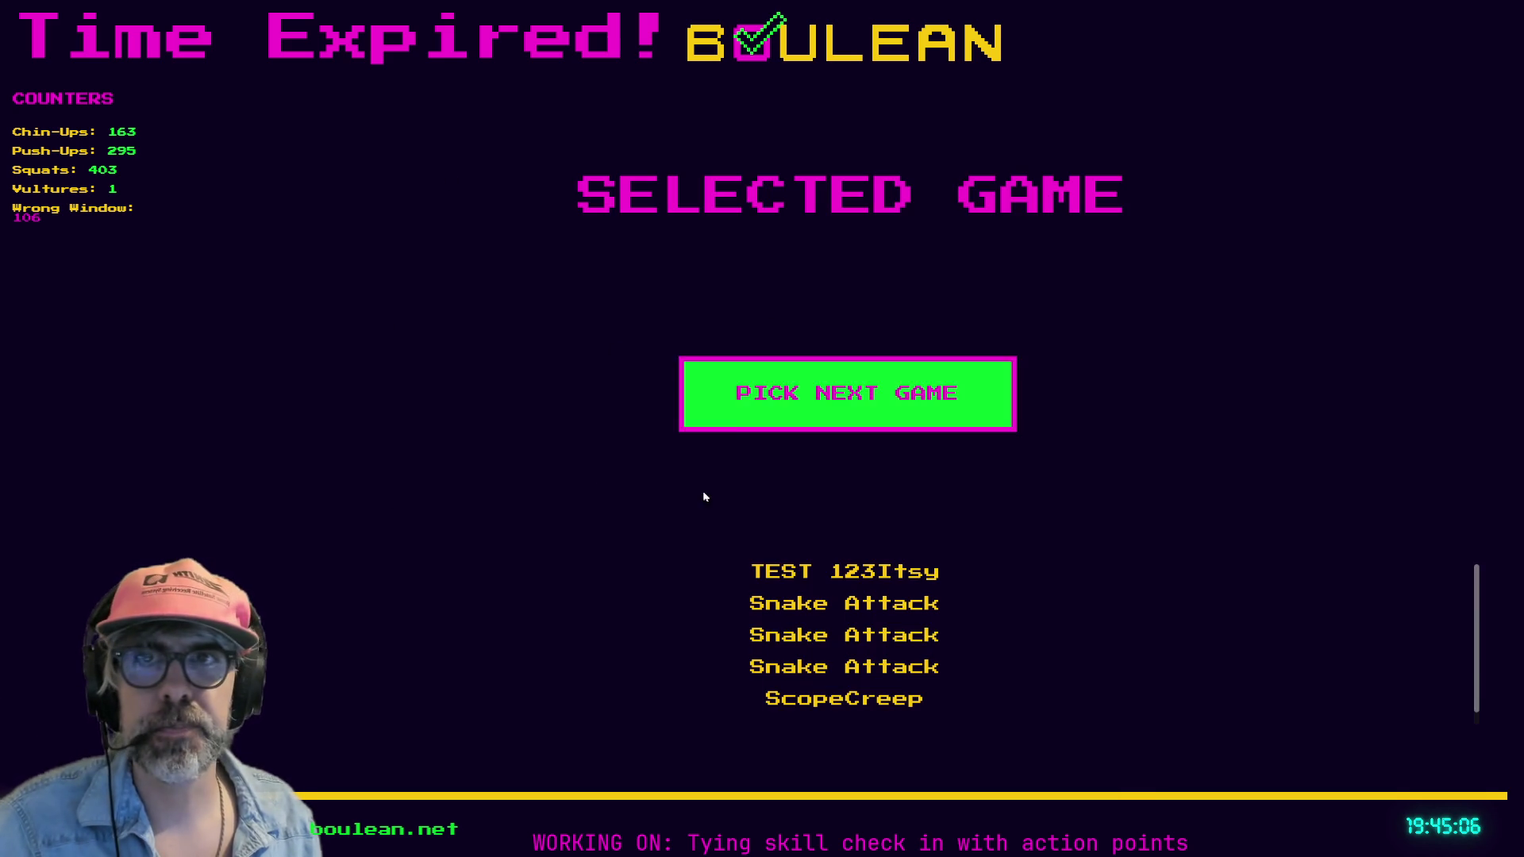
- Pick several random games in the running picker, showing names like Snake Attack and ScopeCreep
left_click(870, 418)
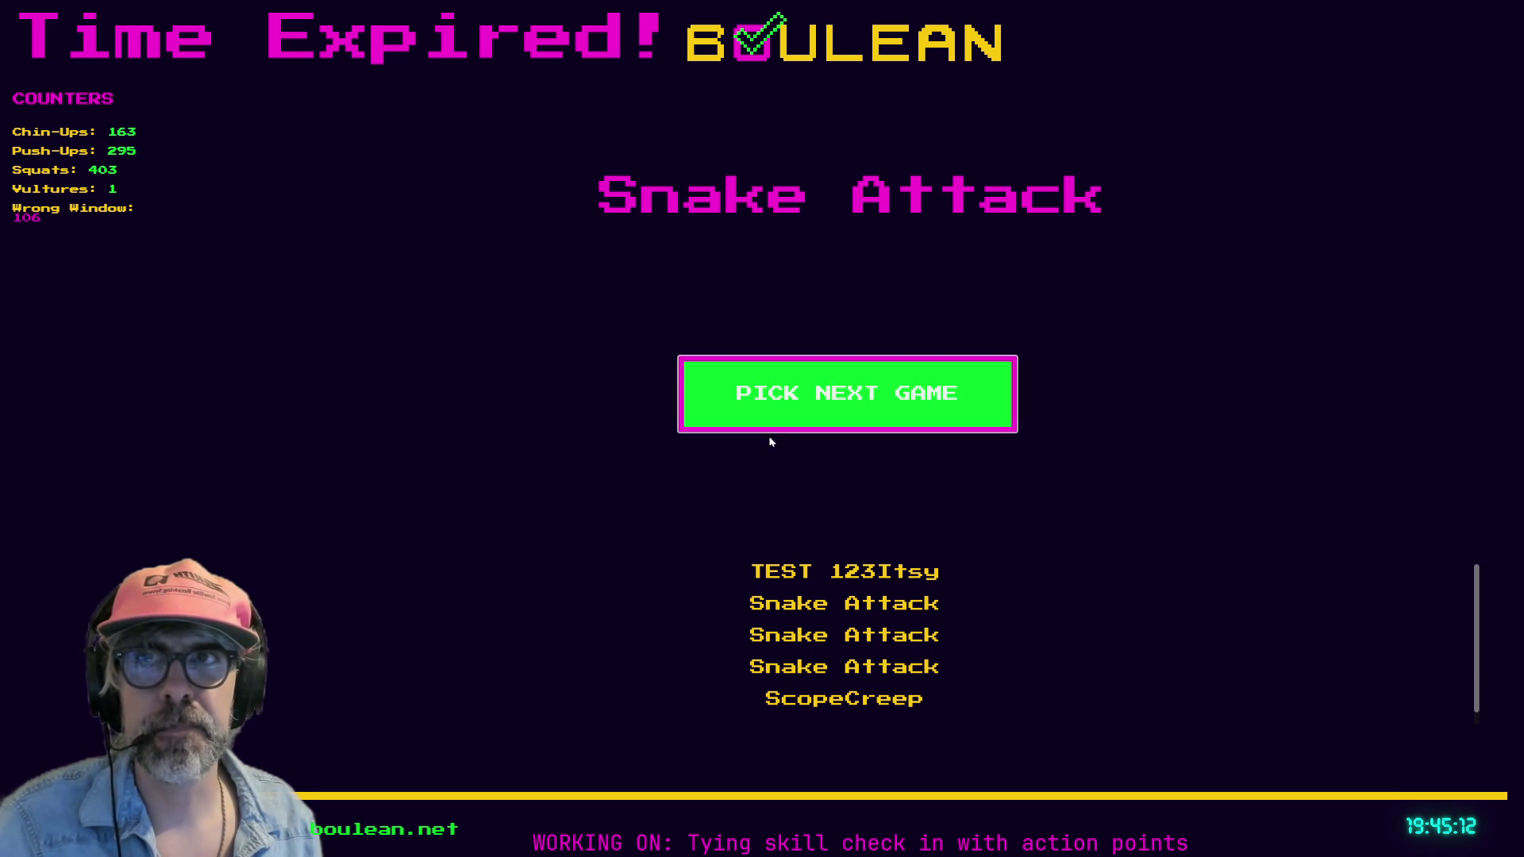
left_click(777, 422)
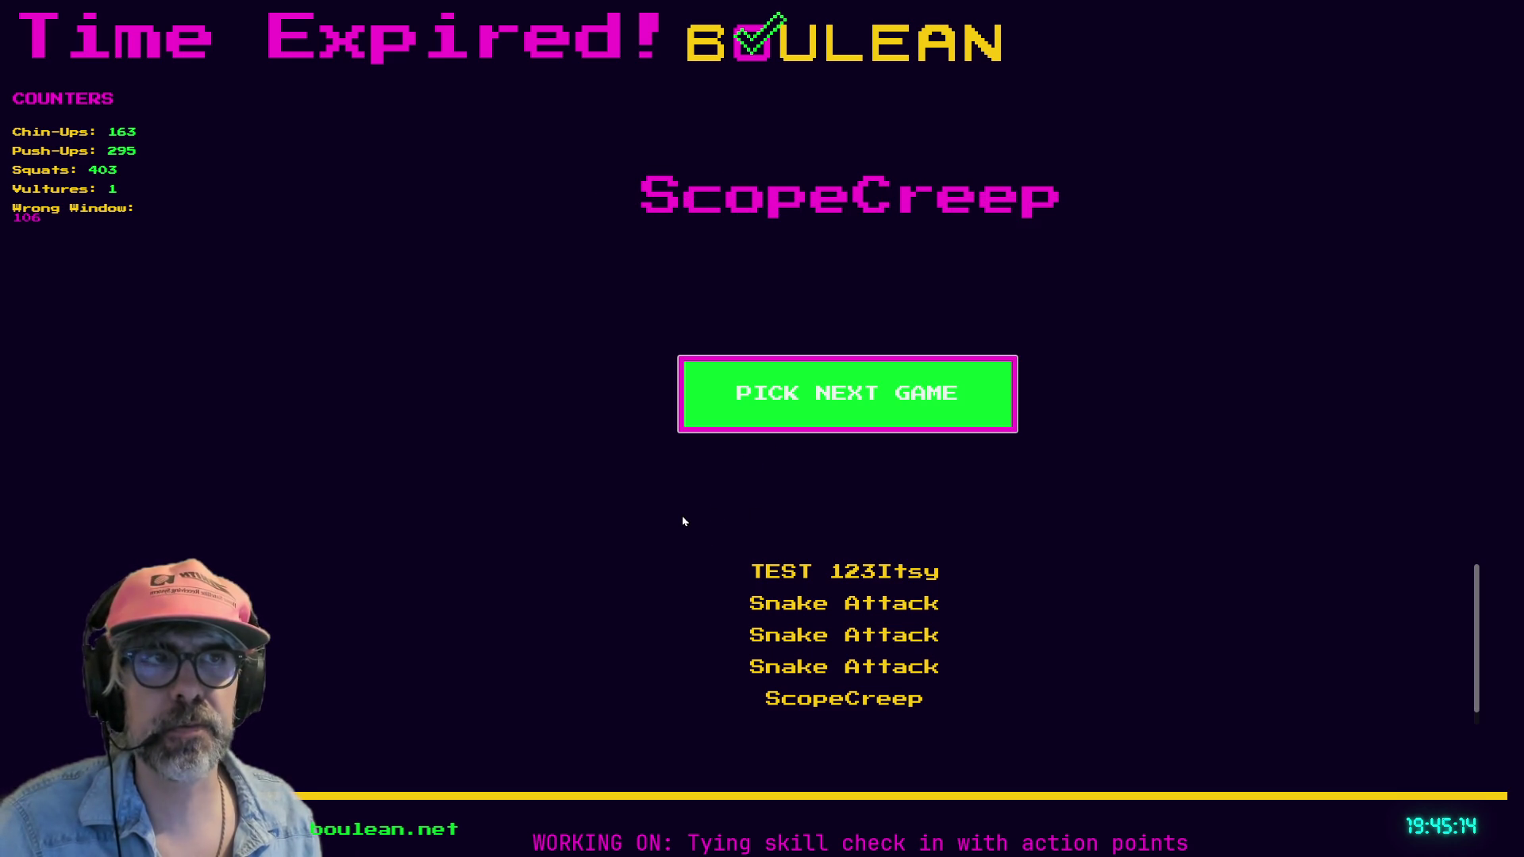
left_click(847, 401)
left_click(768, 406)
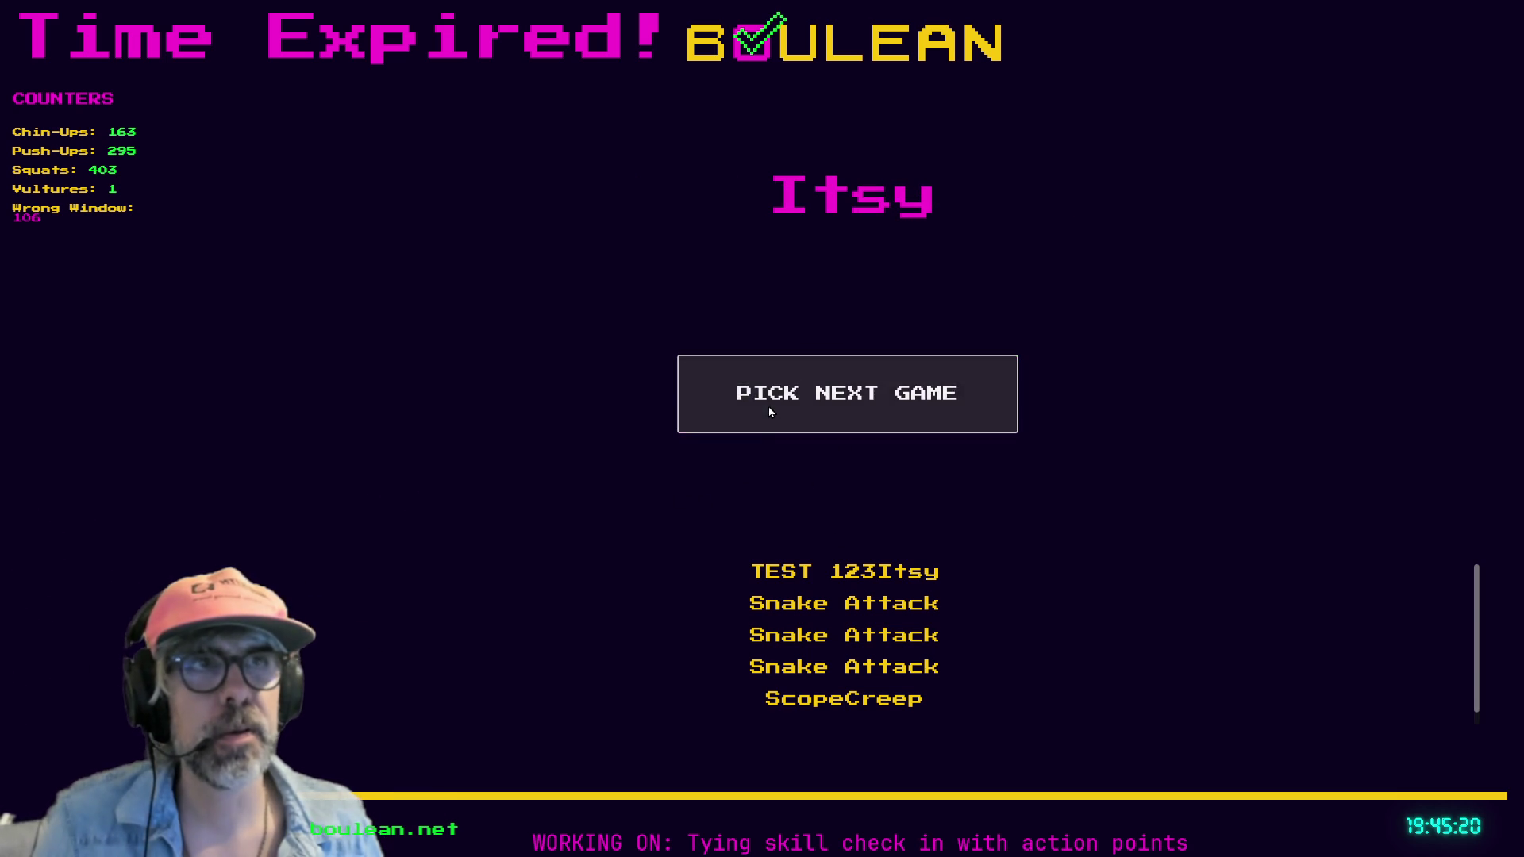
left_click(798, 423)
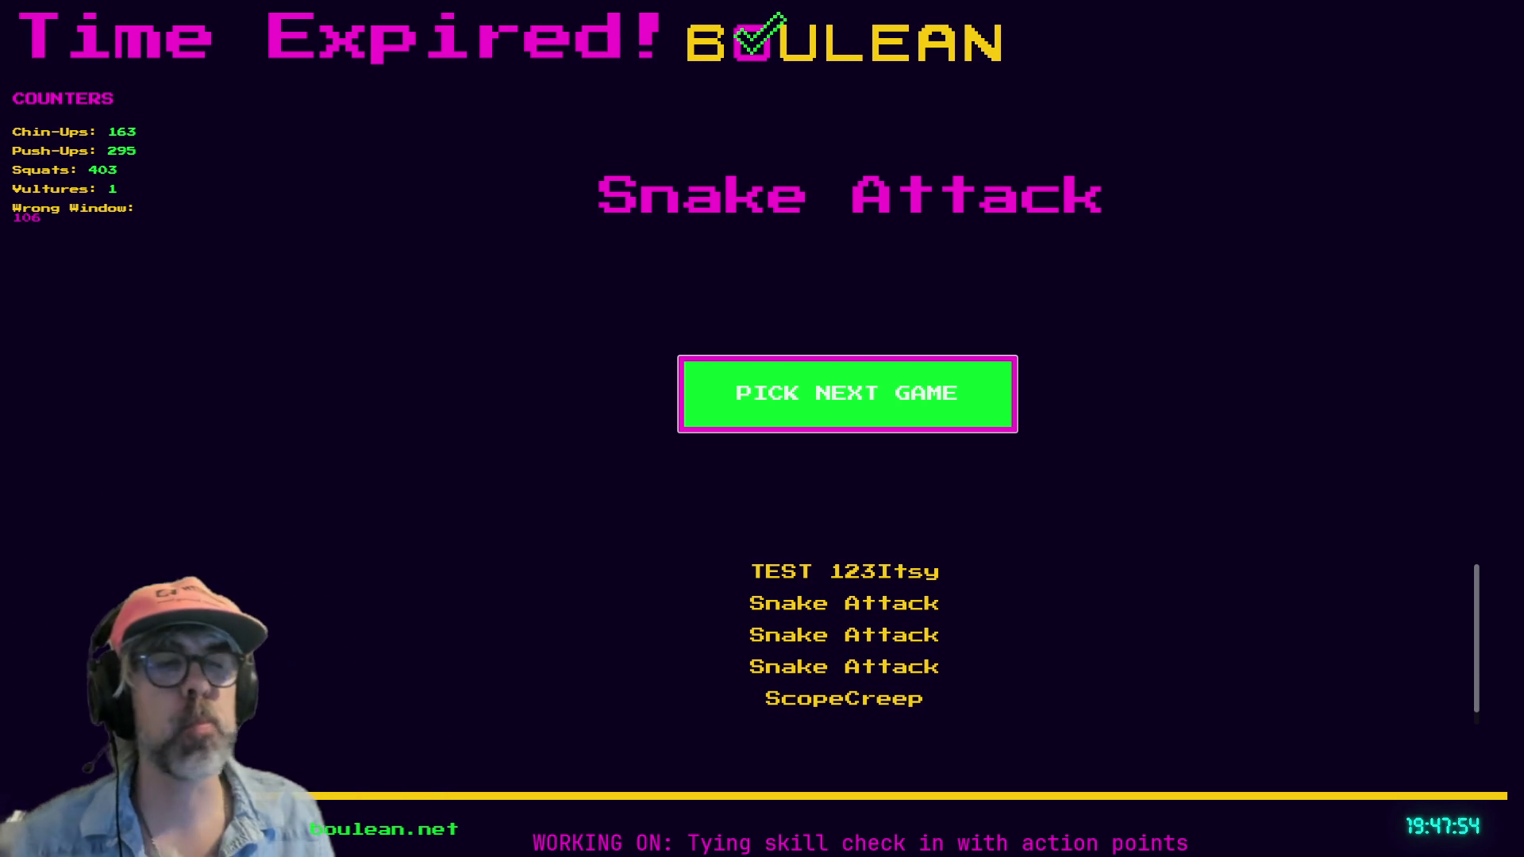
- Pick many more random games, then stop the run and return to the script editor
left_click(790, 393)
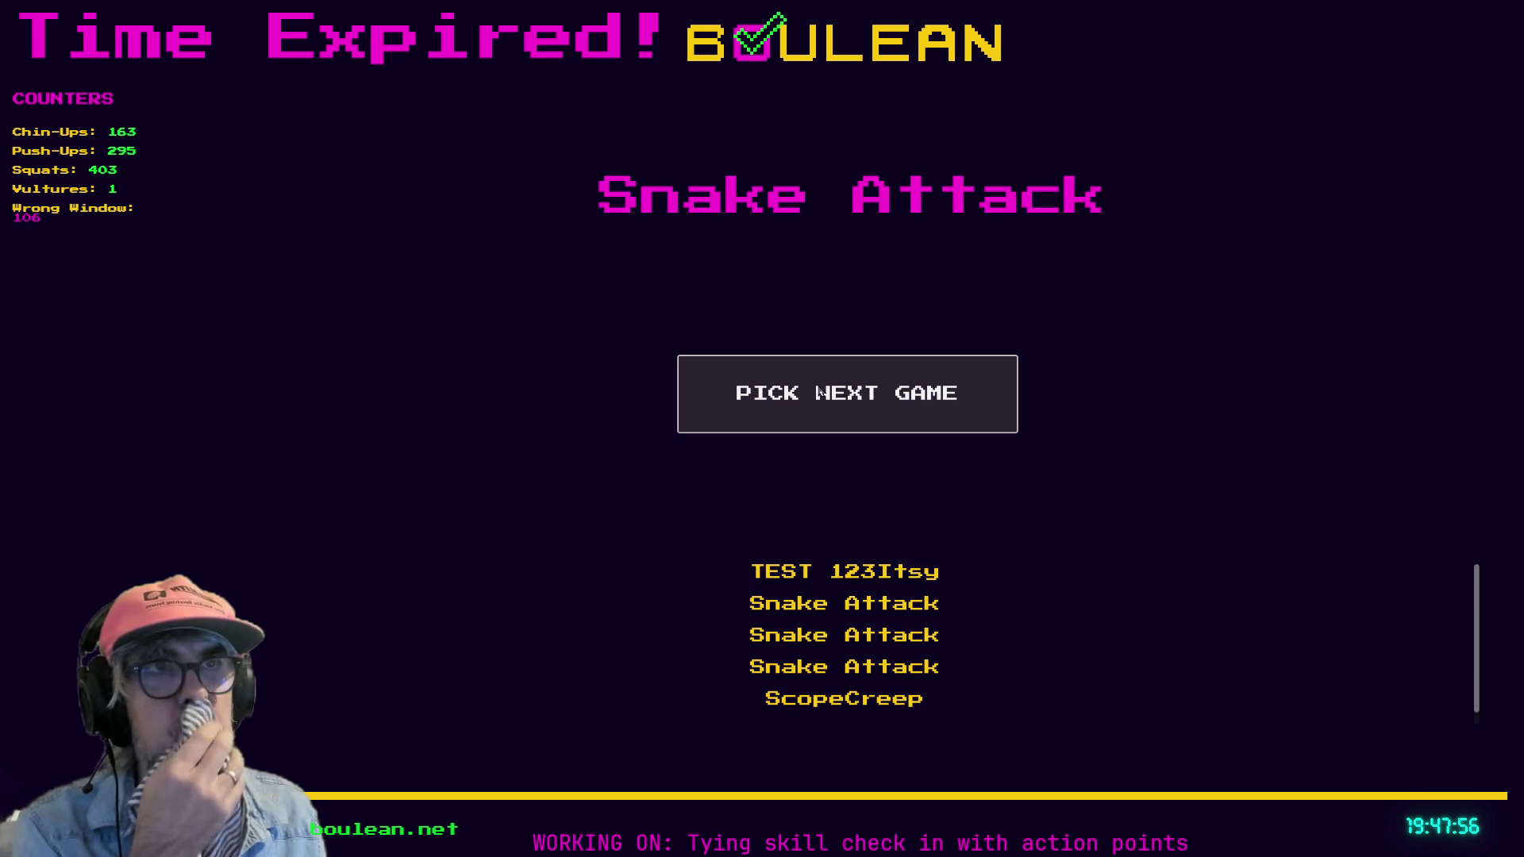
left_click(782, 397)
left_click(785, 396)
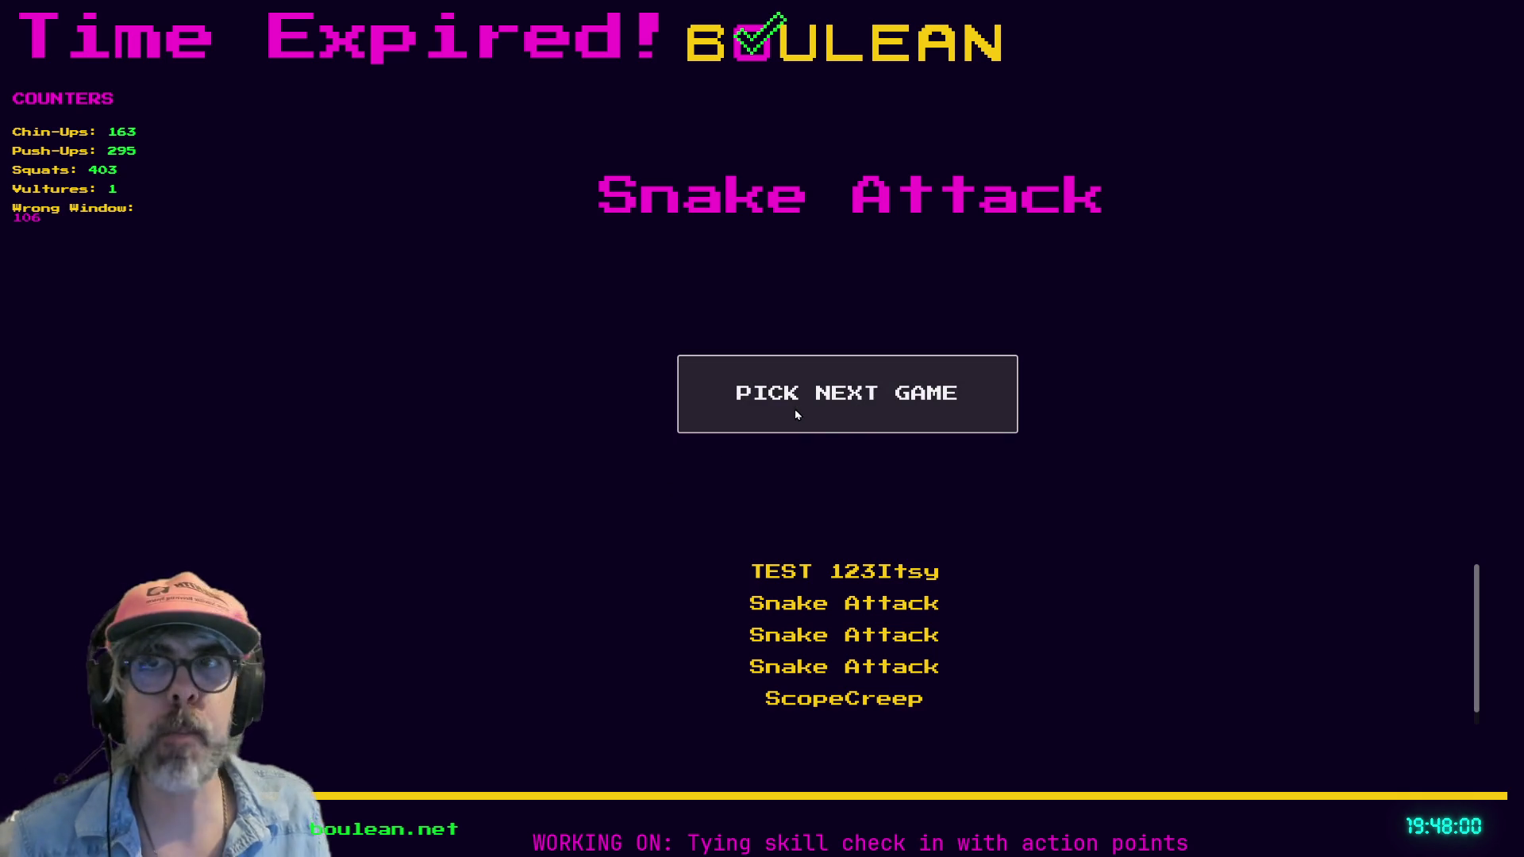
left_click(795, 411)
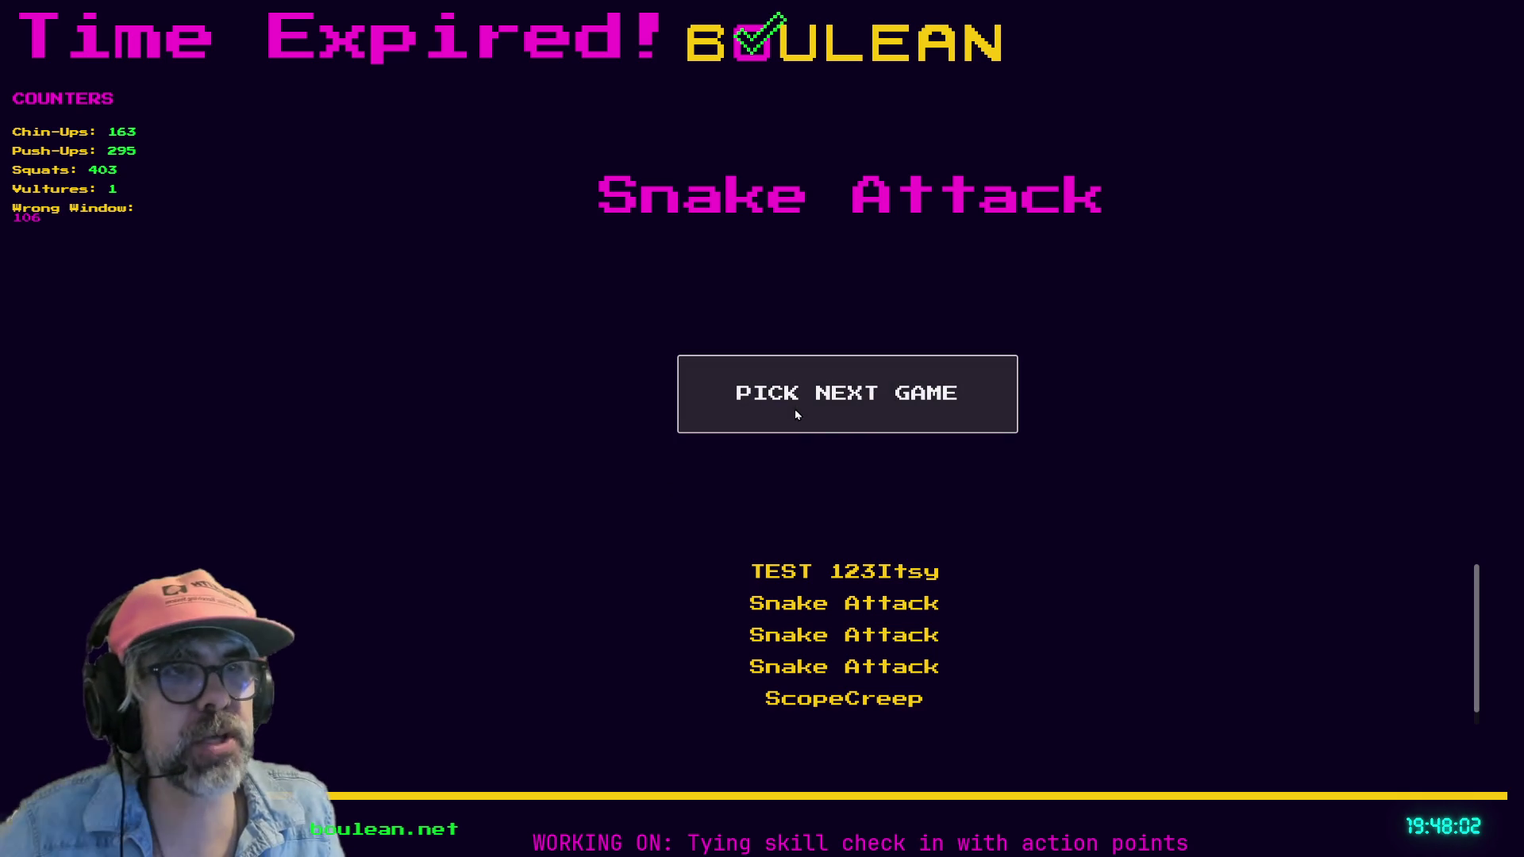
left_click(793, 407)
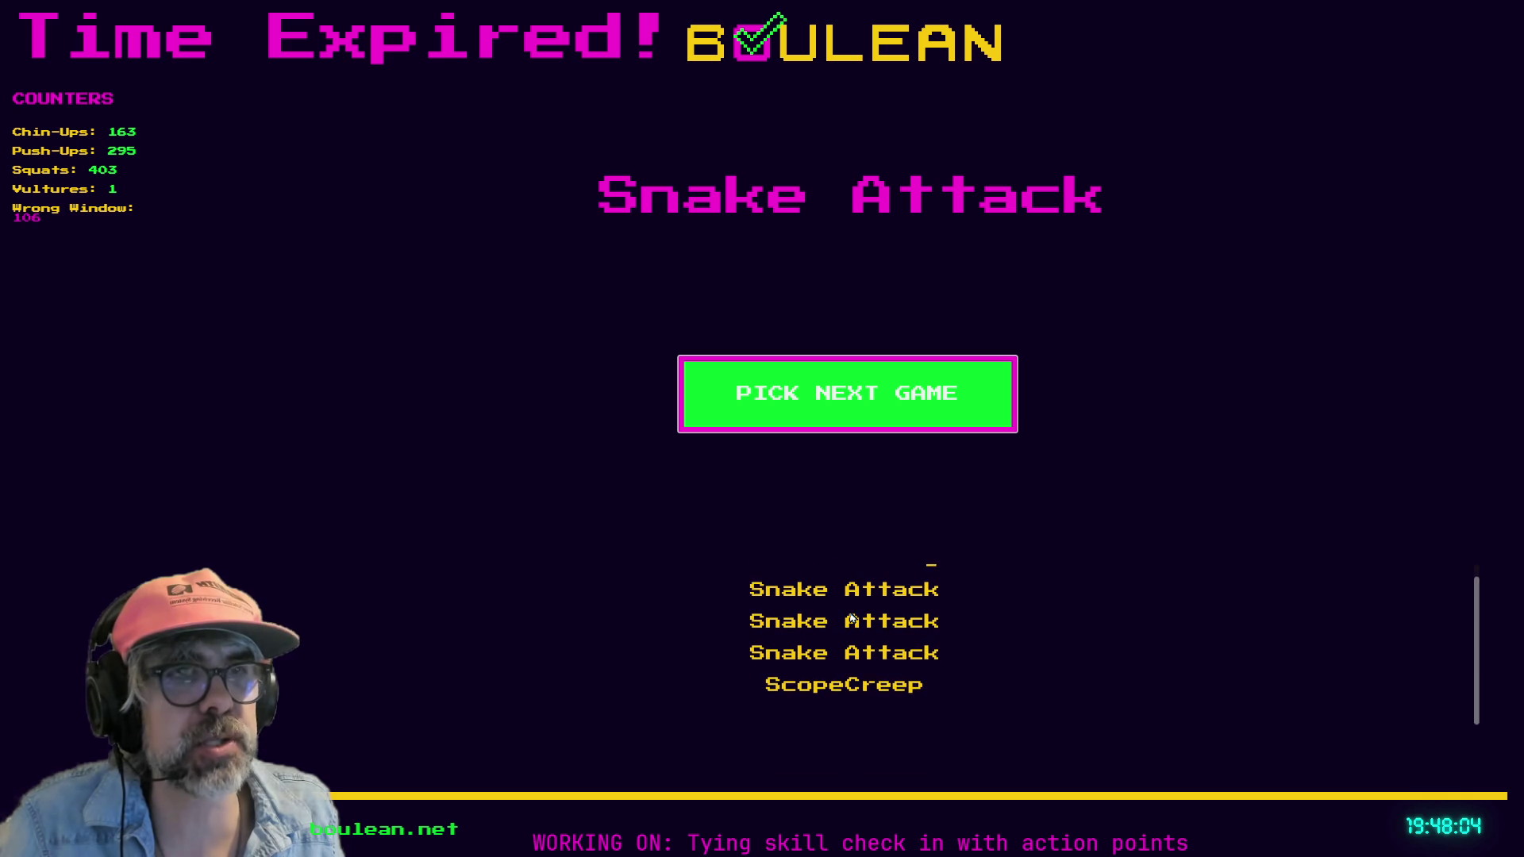
left_click(821, 431)
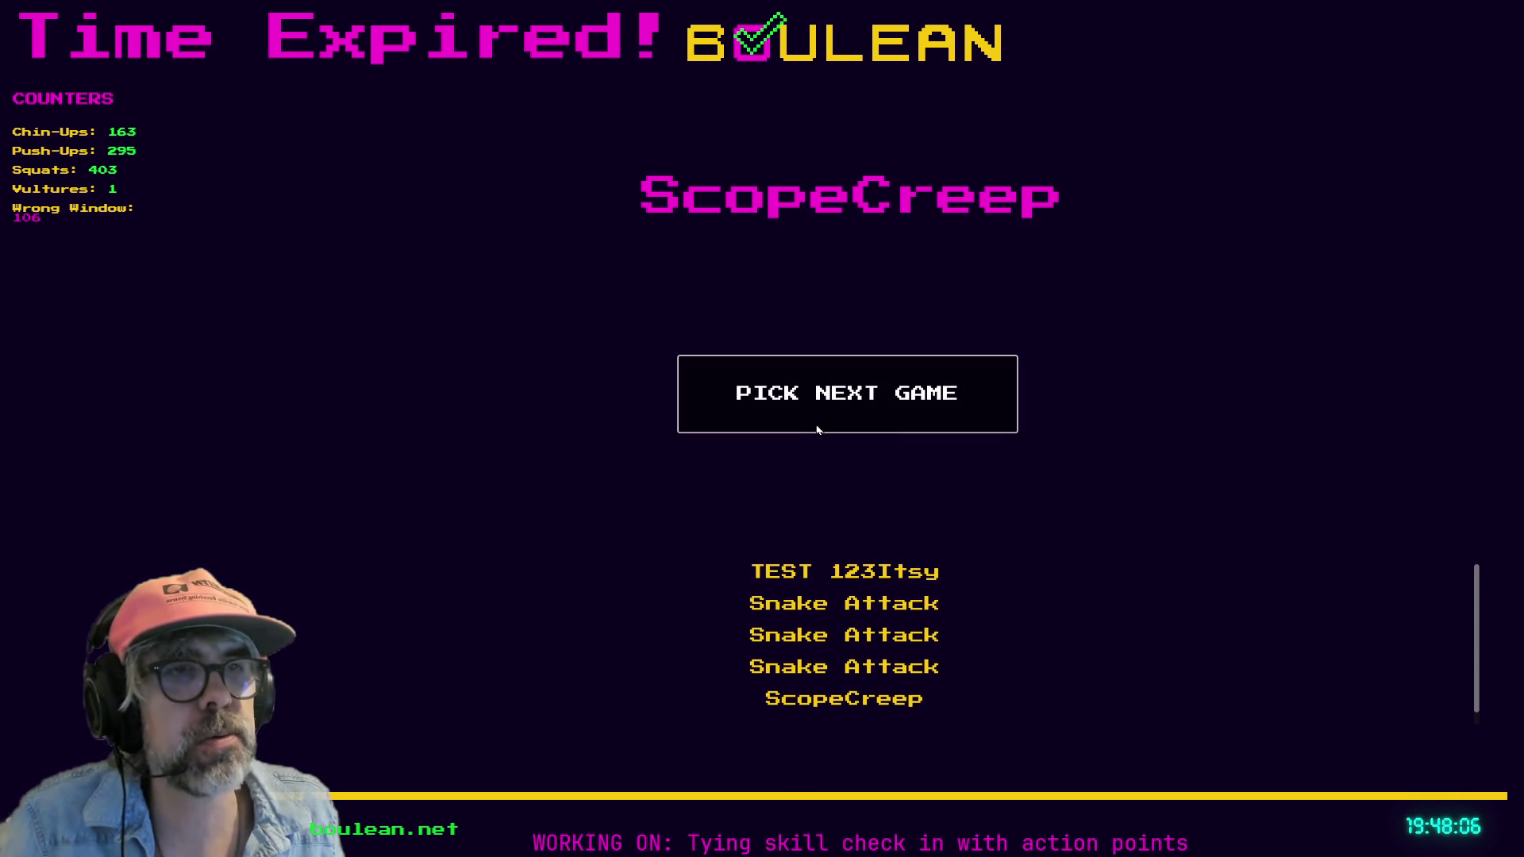
left_click(817, 429)
left_click(839, 429)
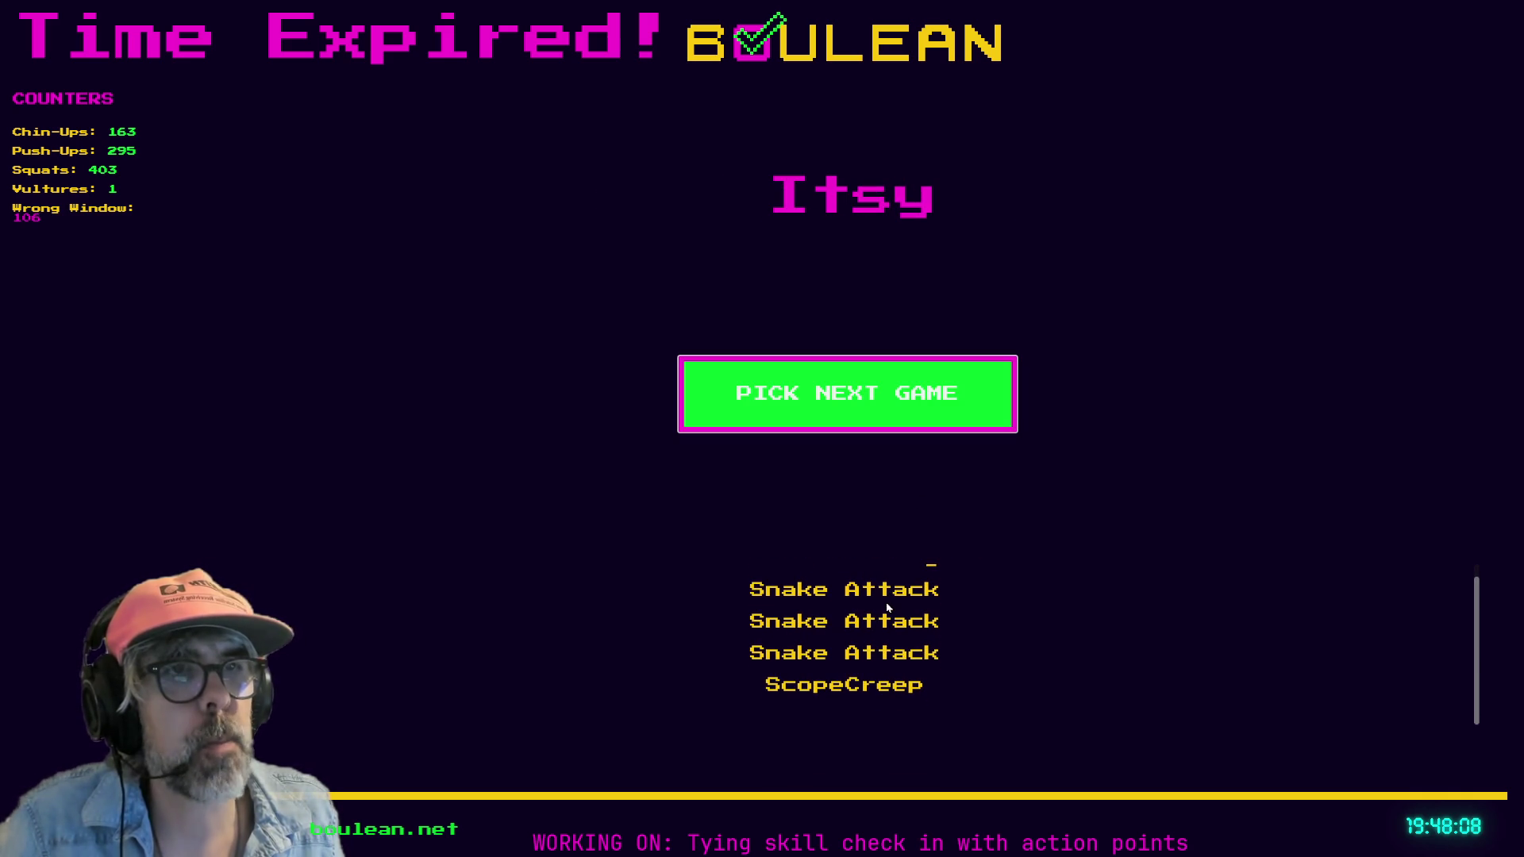
left_click(857, 416)
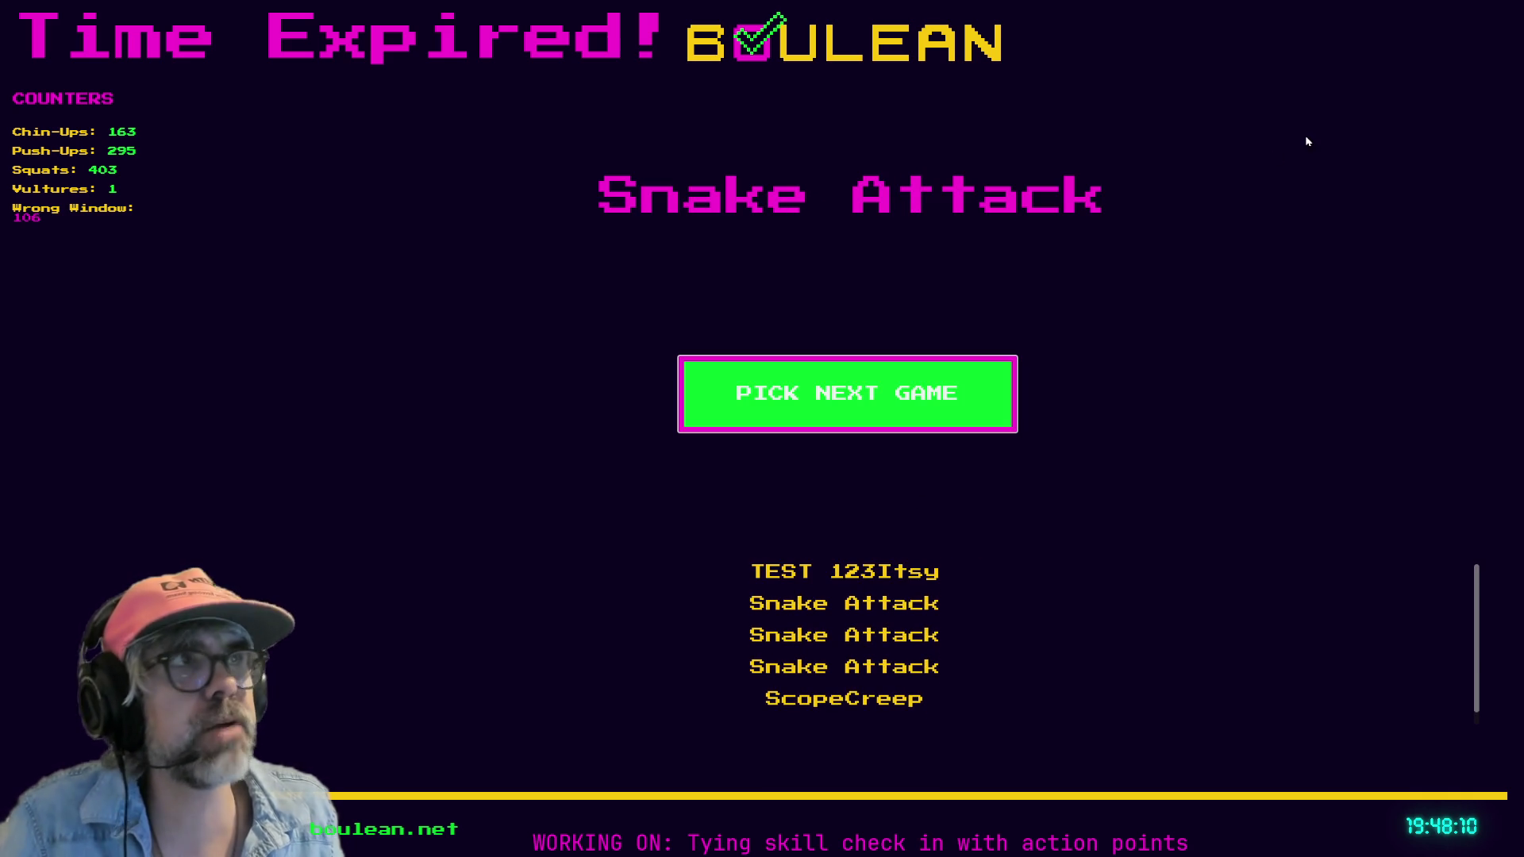
key("F8")
left_click(847, 515)
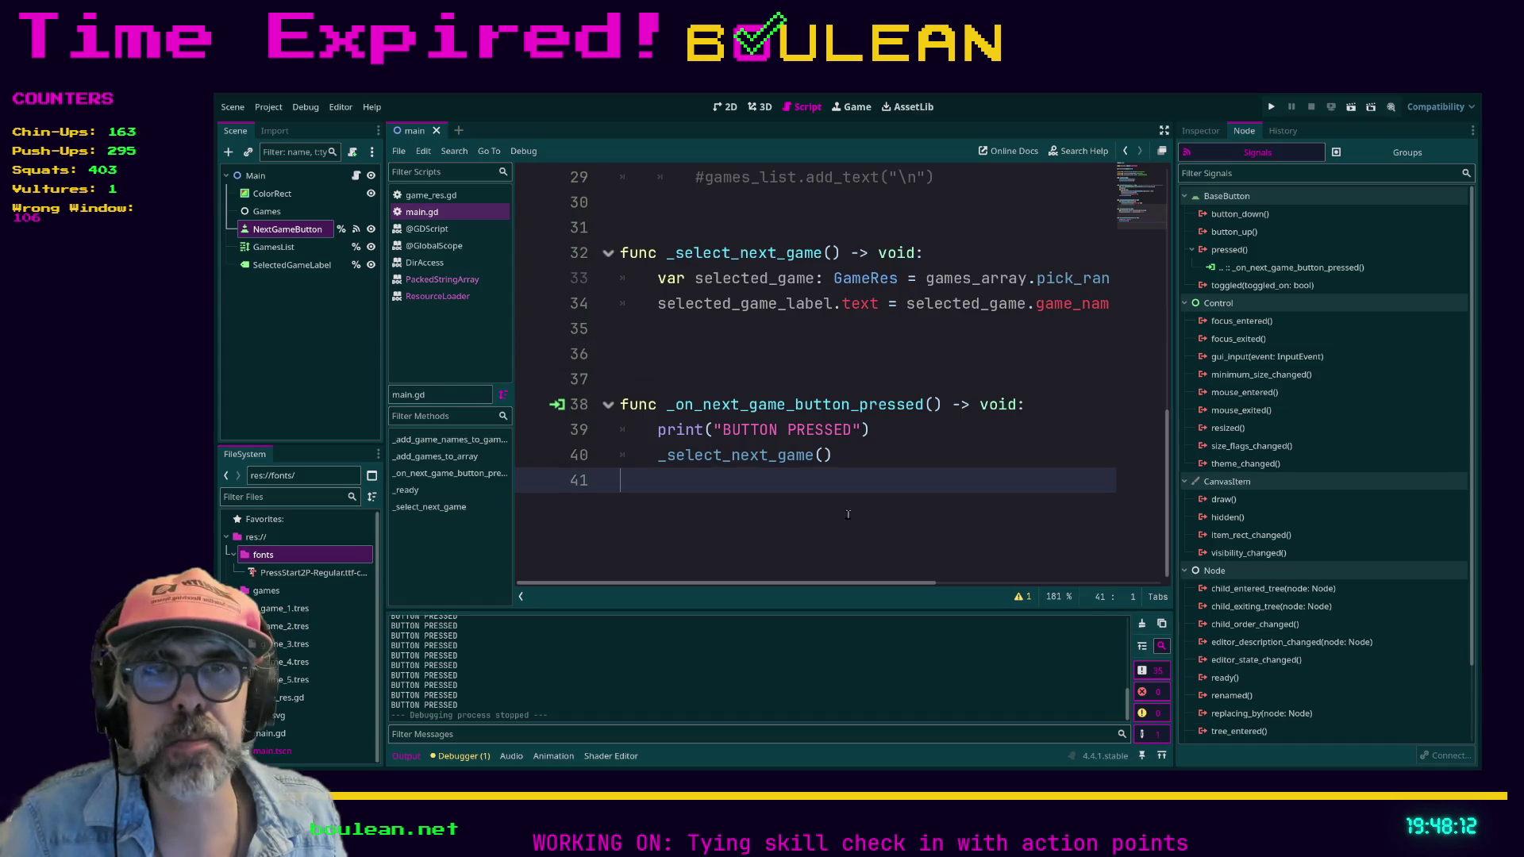
- Review game_1.tres through game_5.tres one by one in the Inspector
left_click(292, 608)
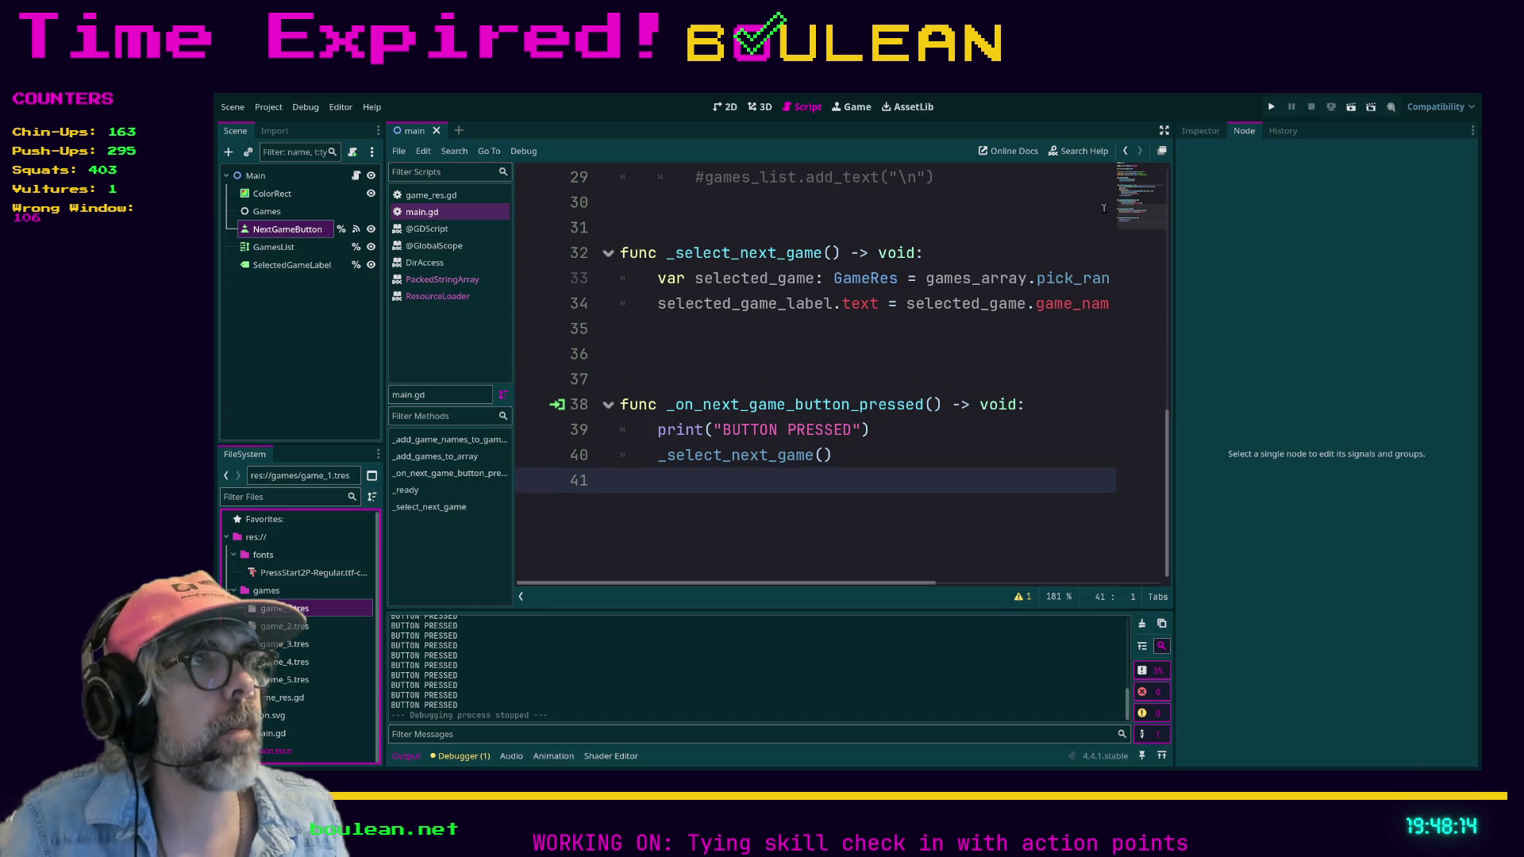
left_click(1211, 130)
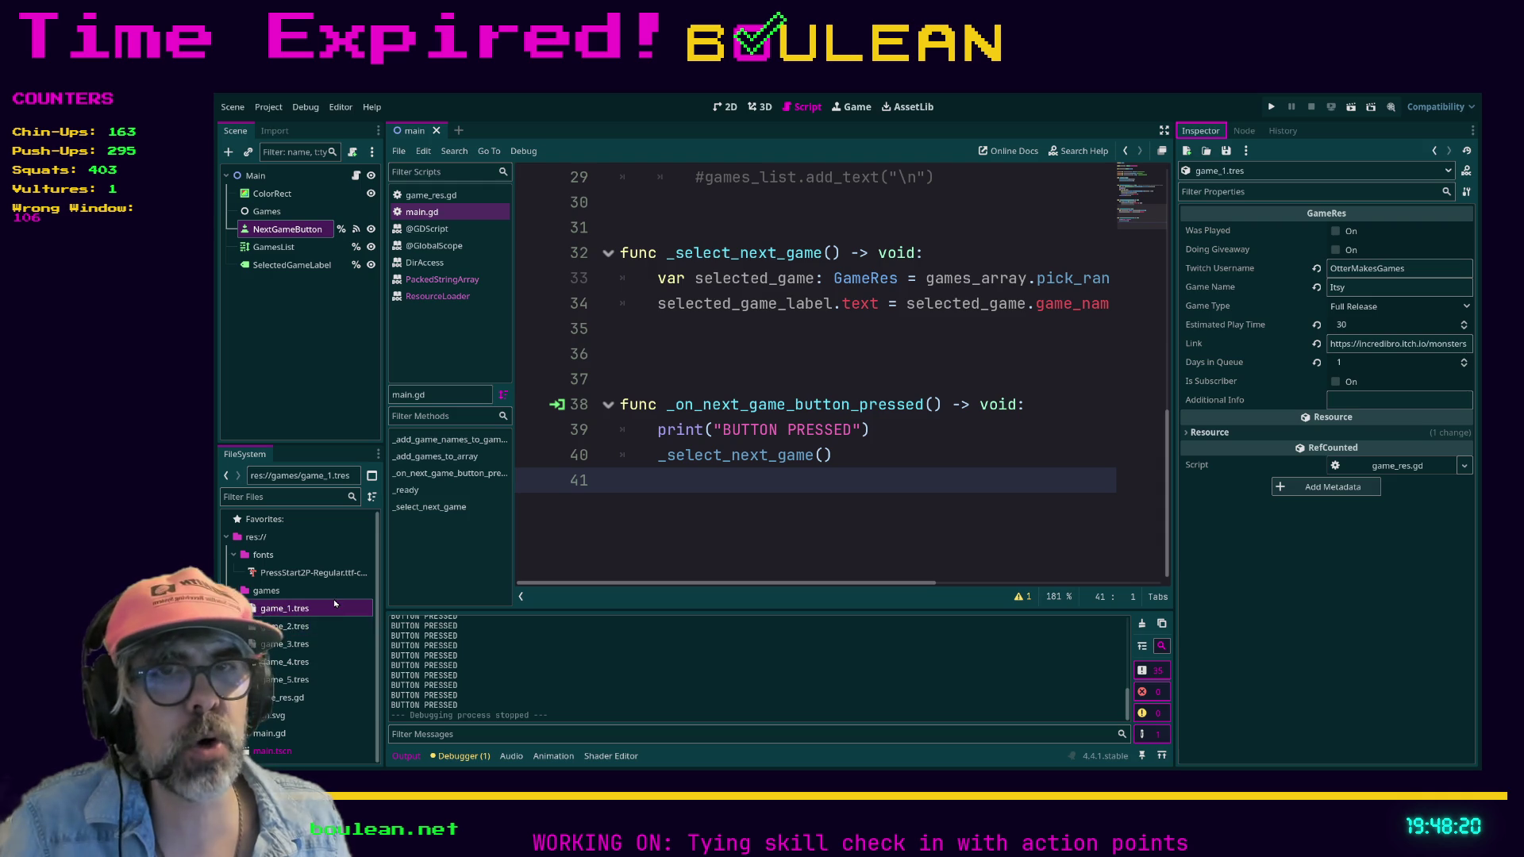
left_click(302, 632)
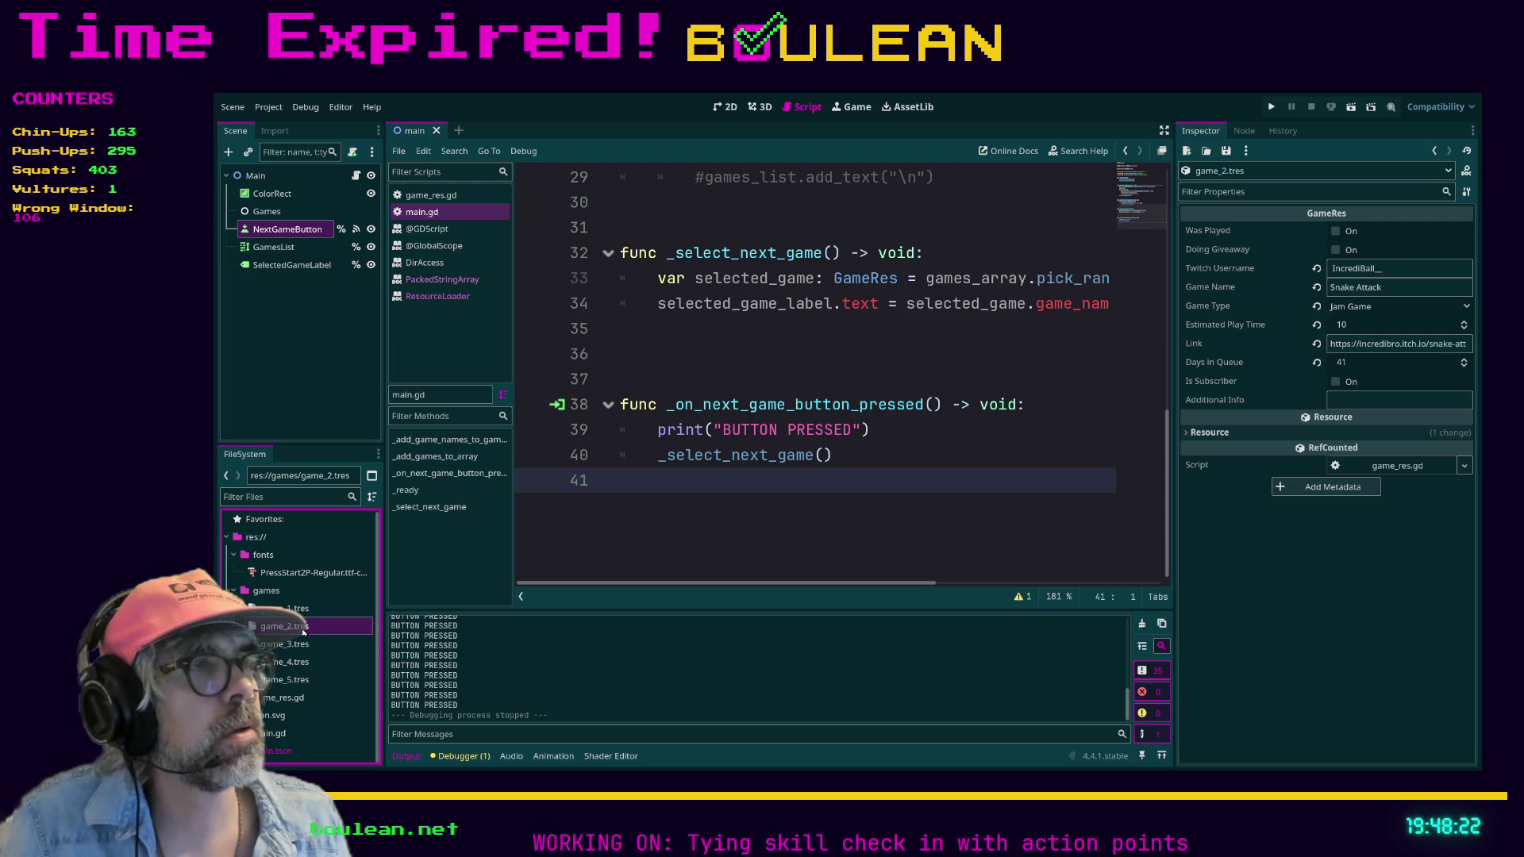
left_click(313, 613)
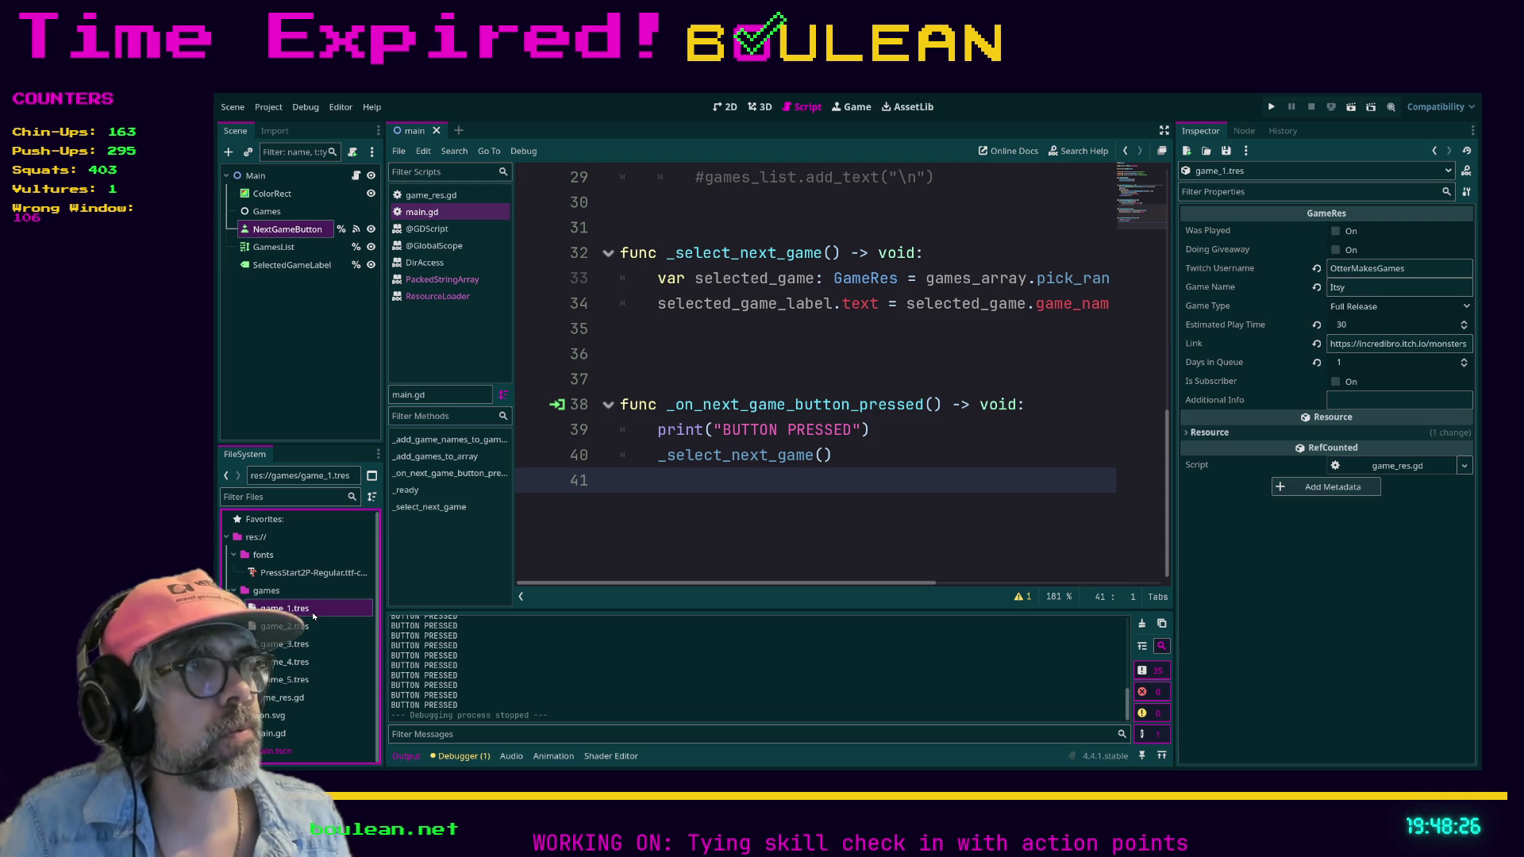
left_click(303, 629)
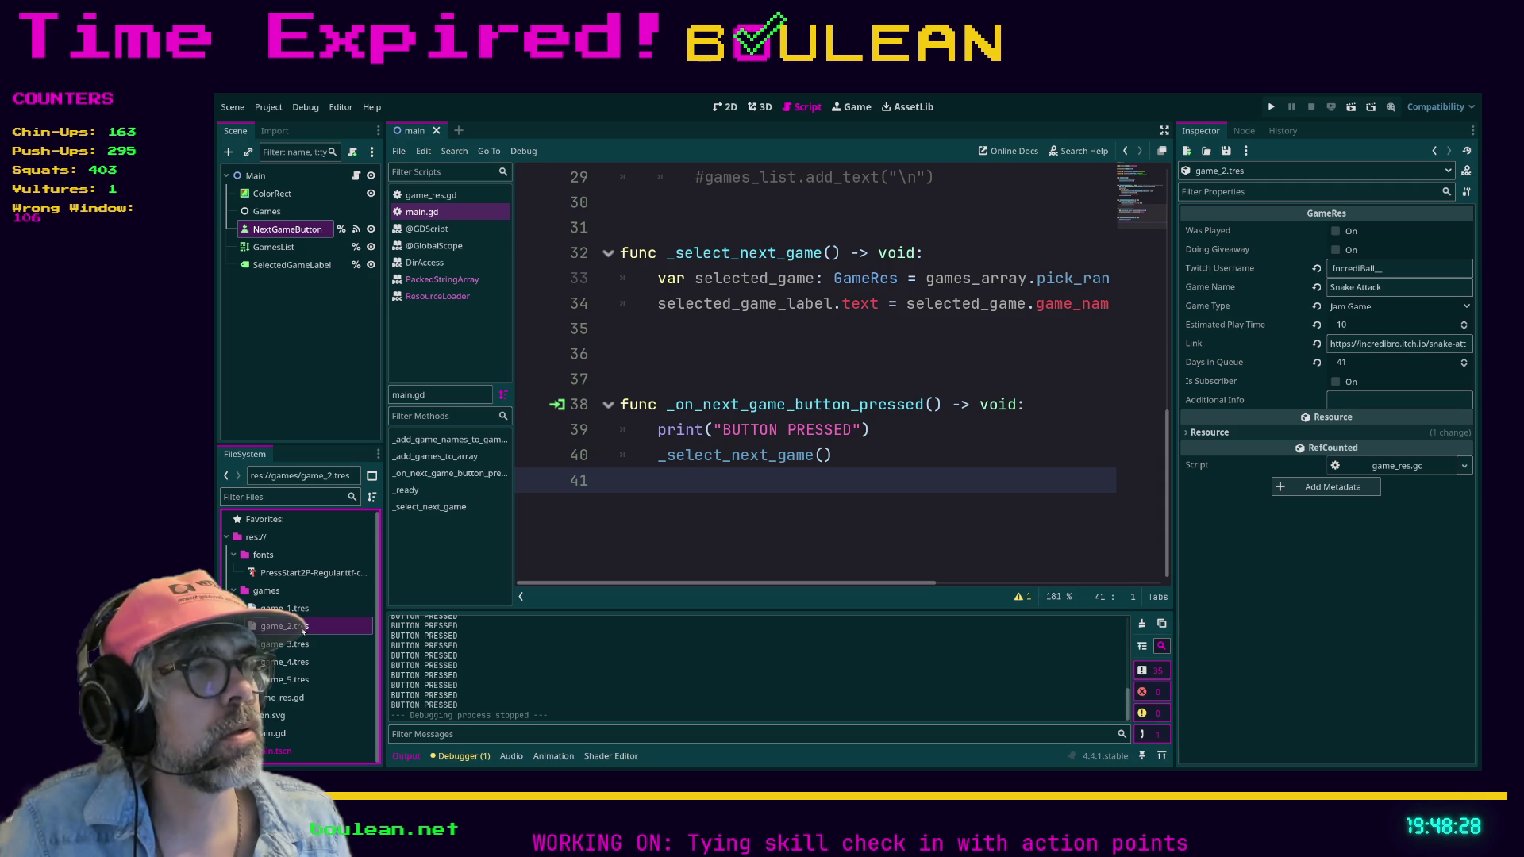
left_click(297, 647)
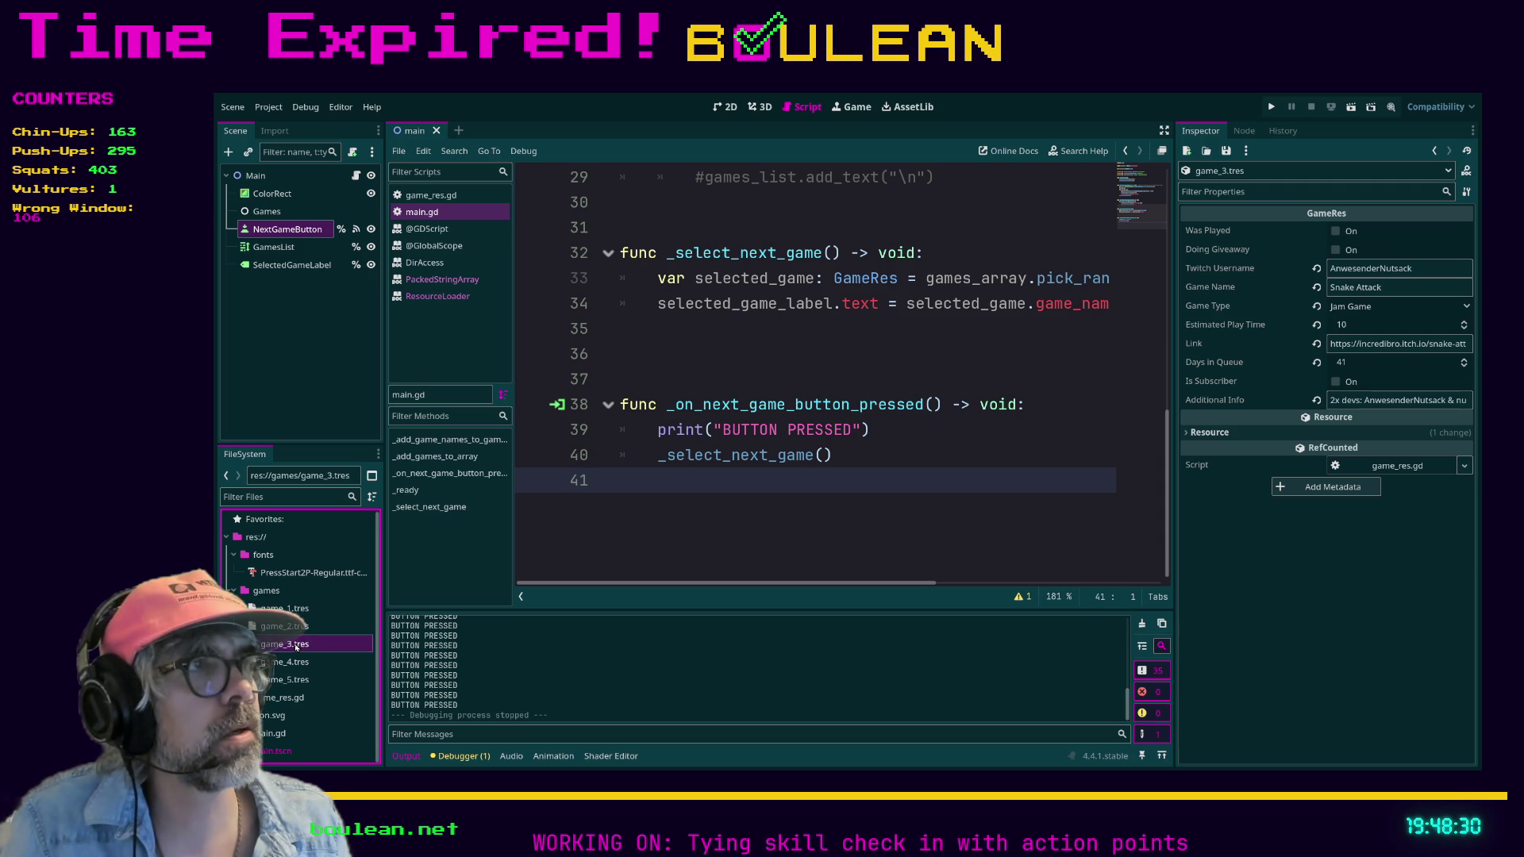
left_click(285, 662)
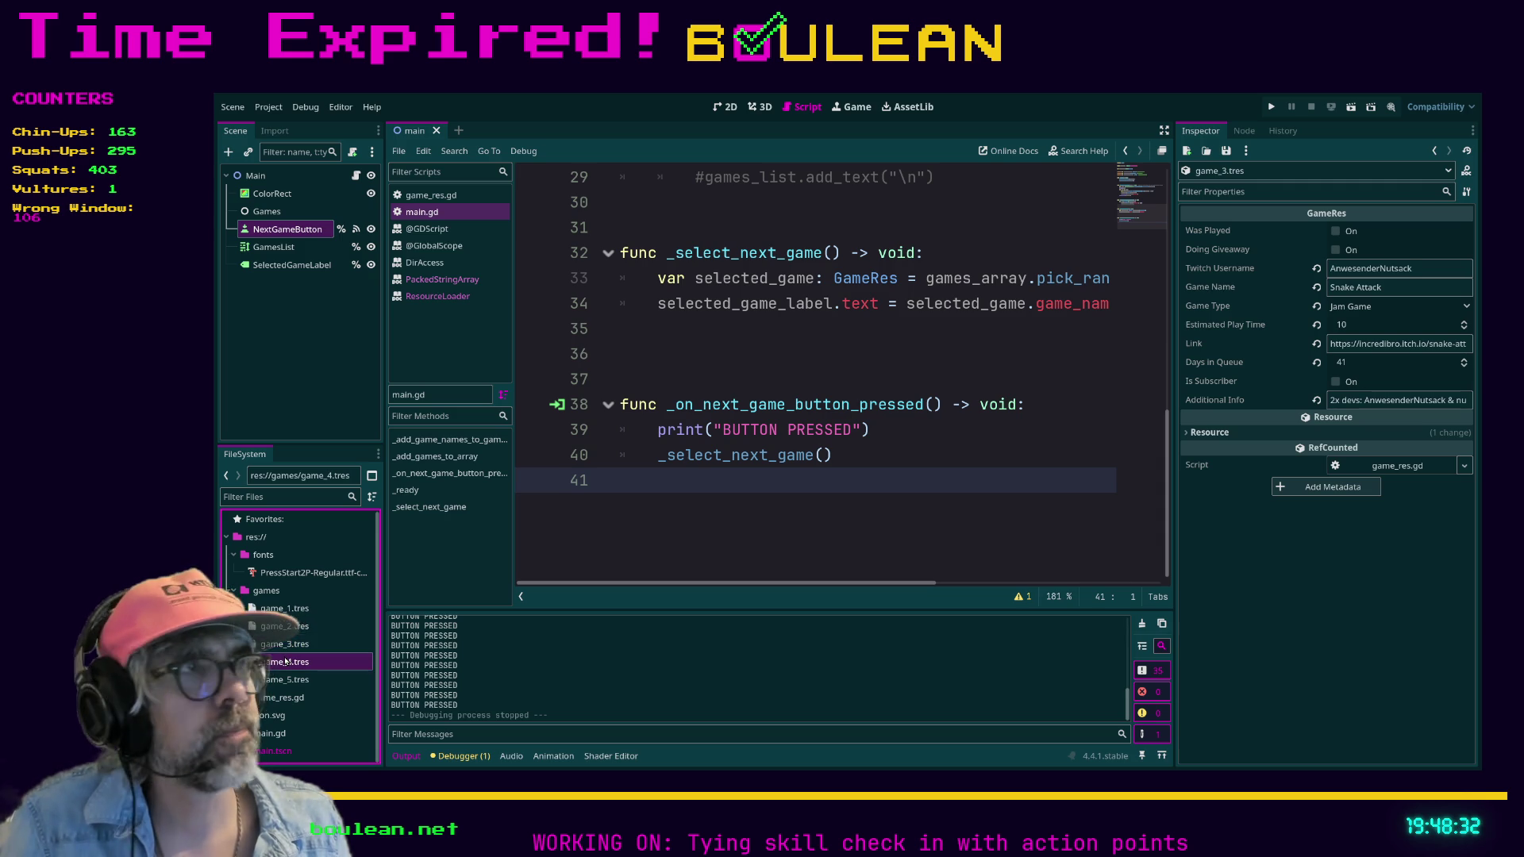
left_click(284, 679)
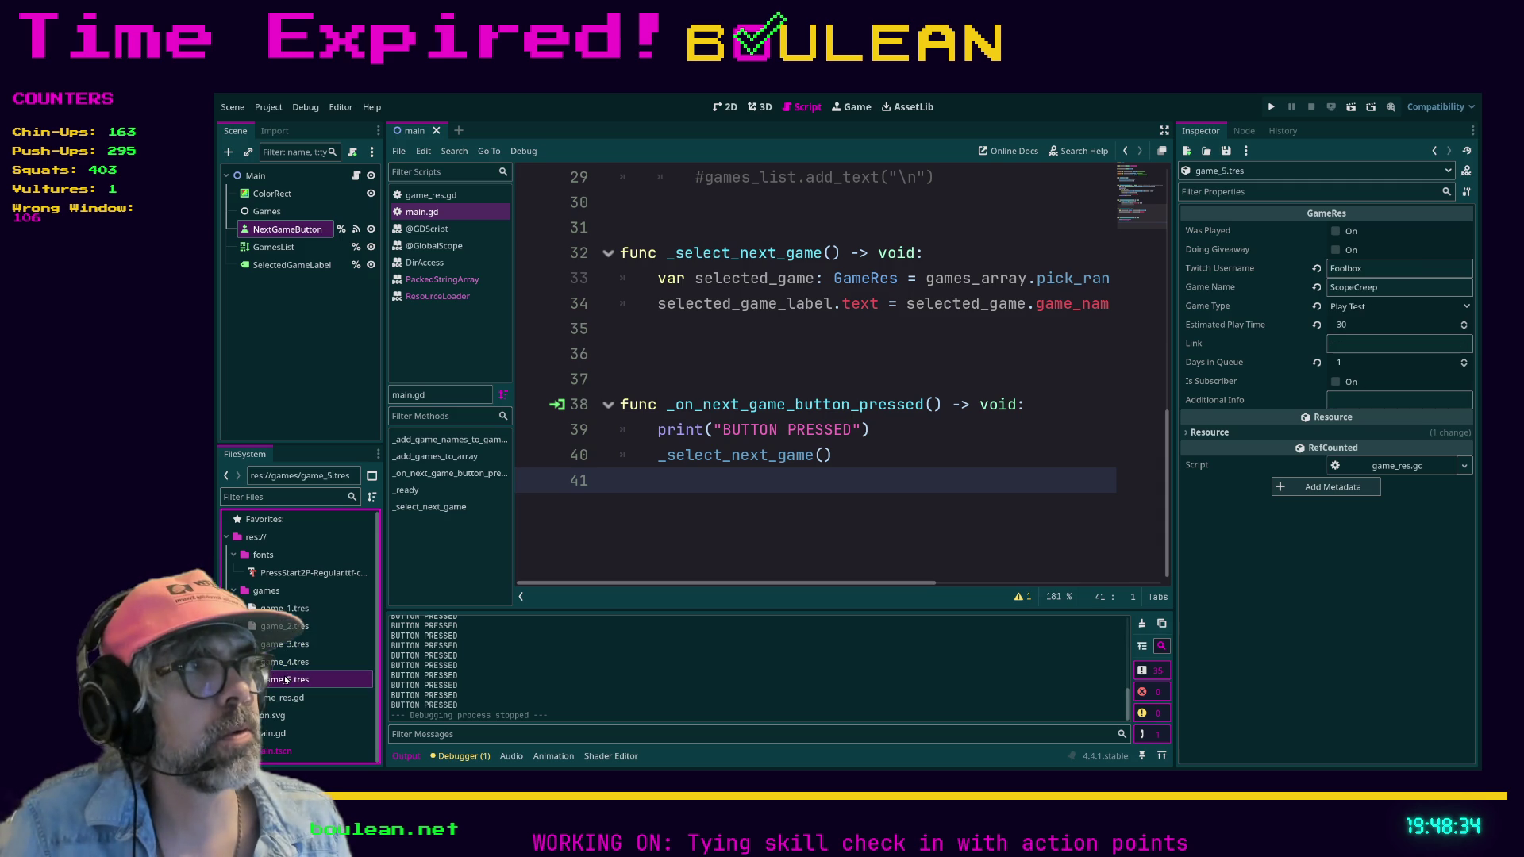
- Recheck game_3, game_1 and game_2, ending with game_3.tres (Snake Attack) shown for editing
left_click(292, 644)
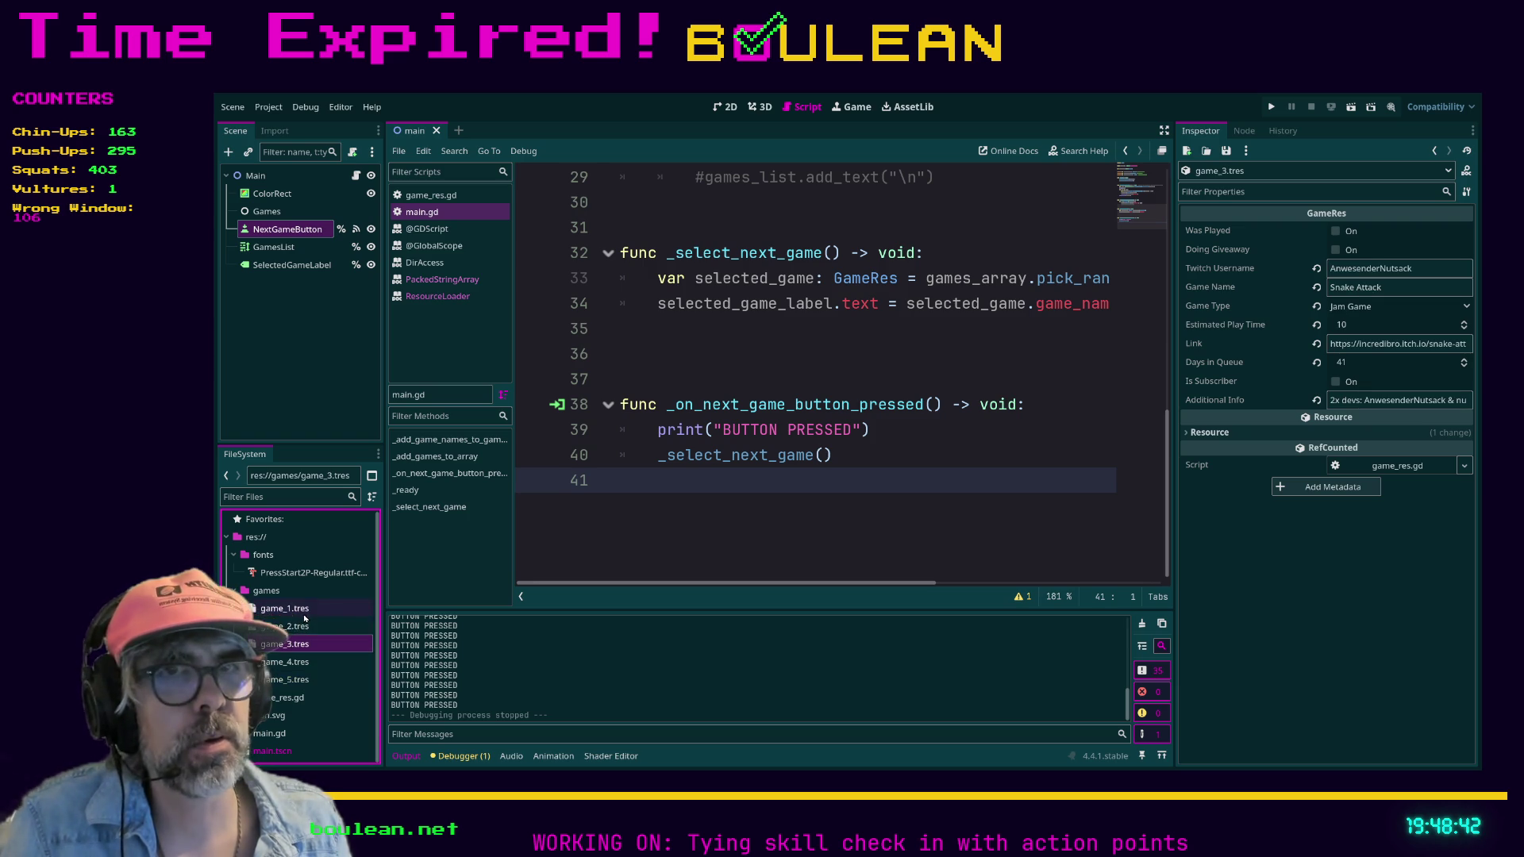
left_click(304, 614)
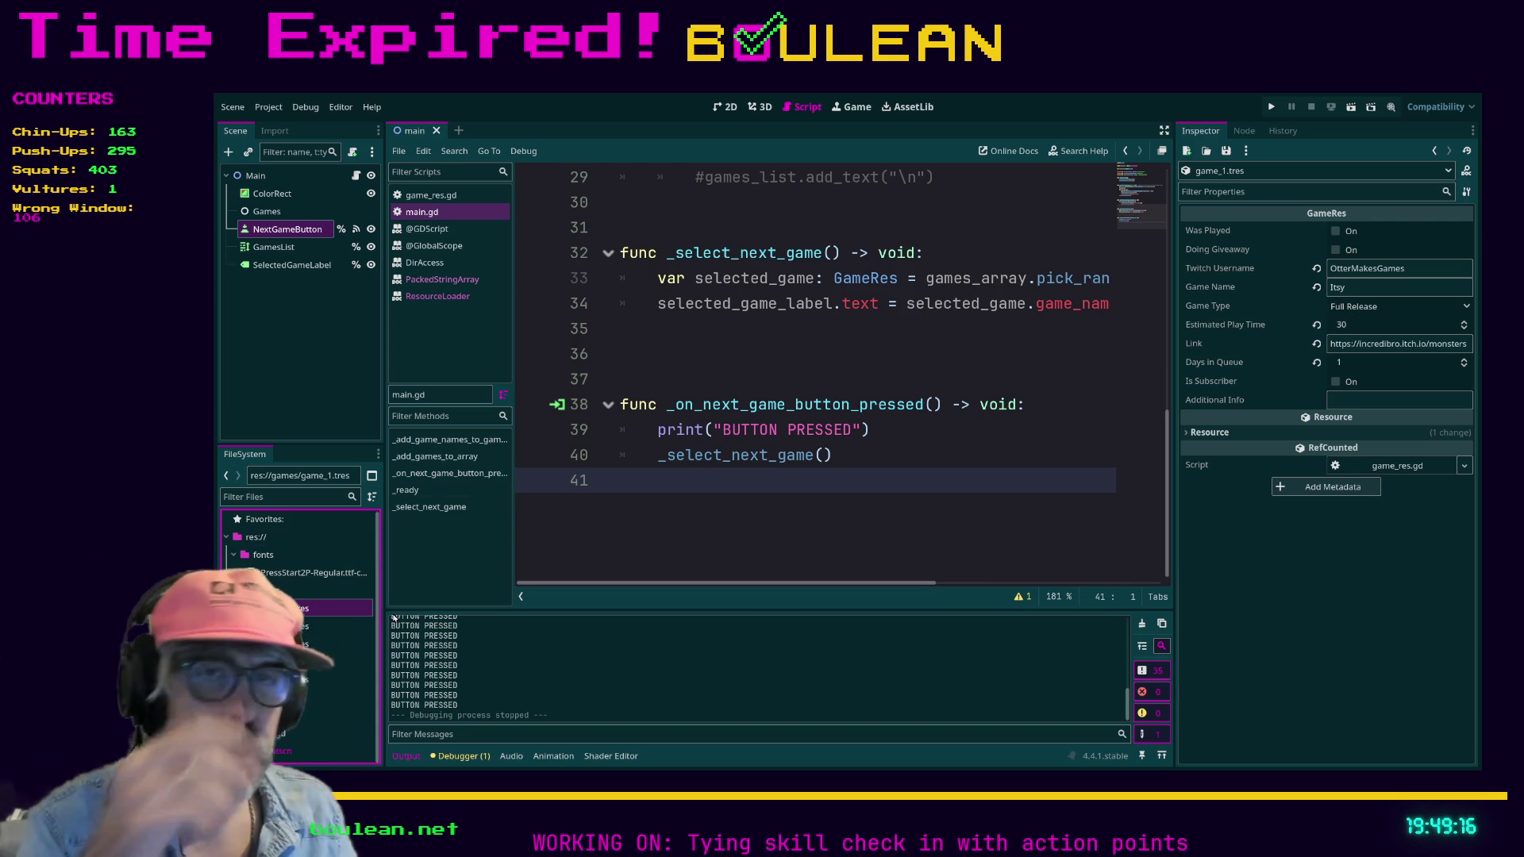
left_click(315, 627)
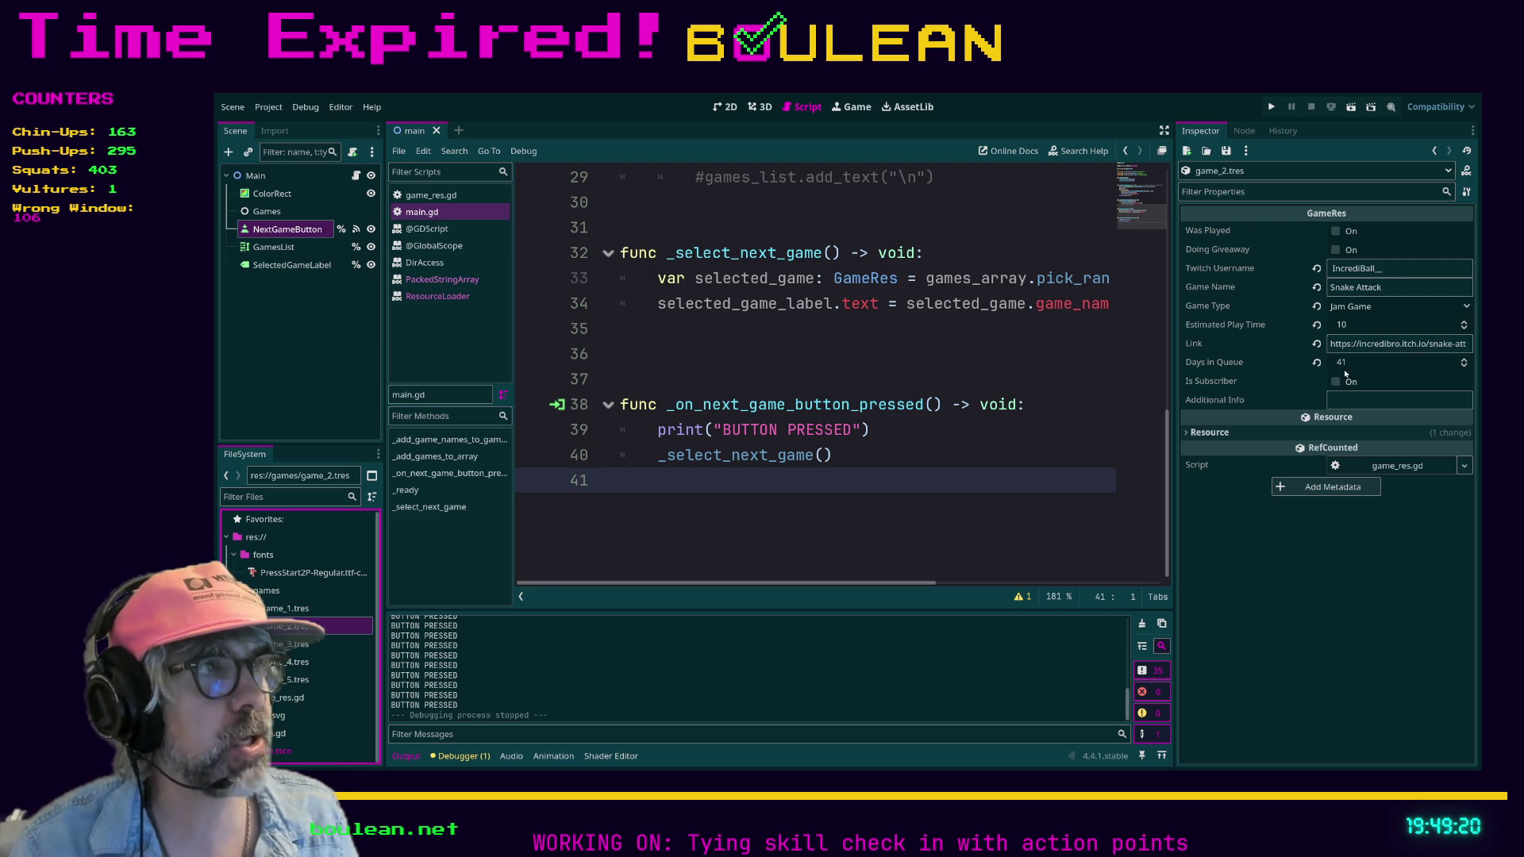
left_click(313, 644)
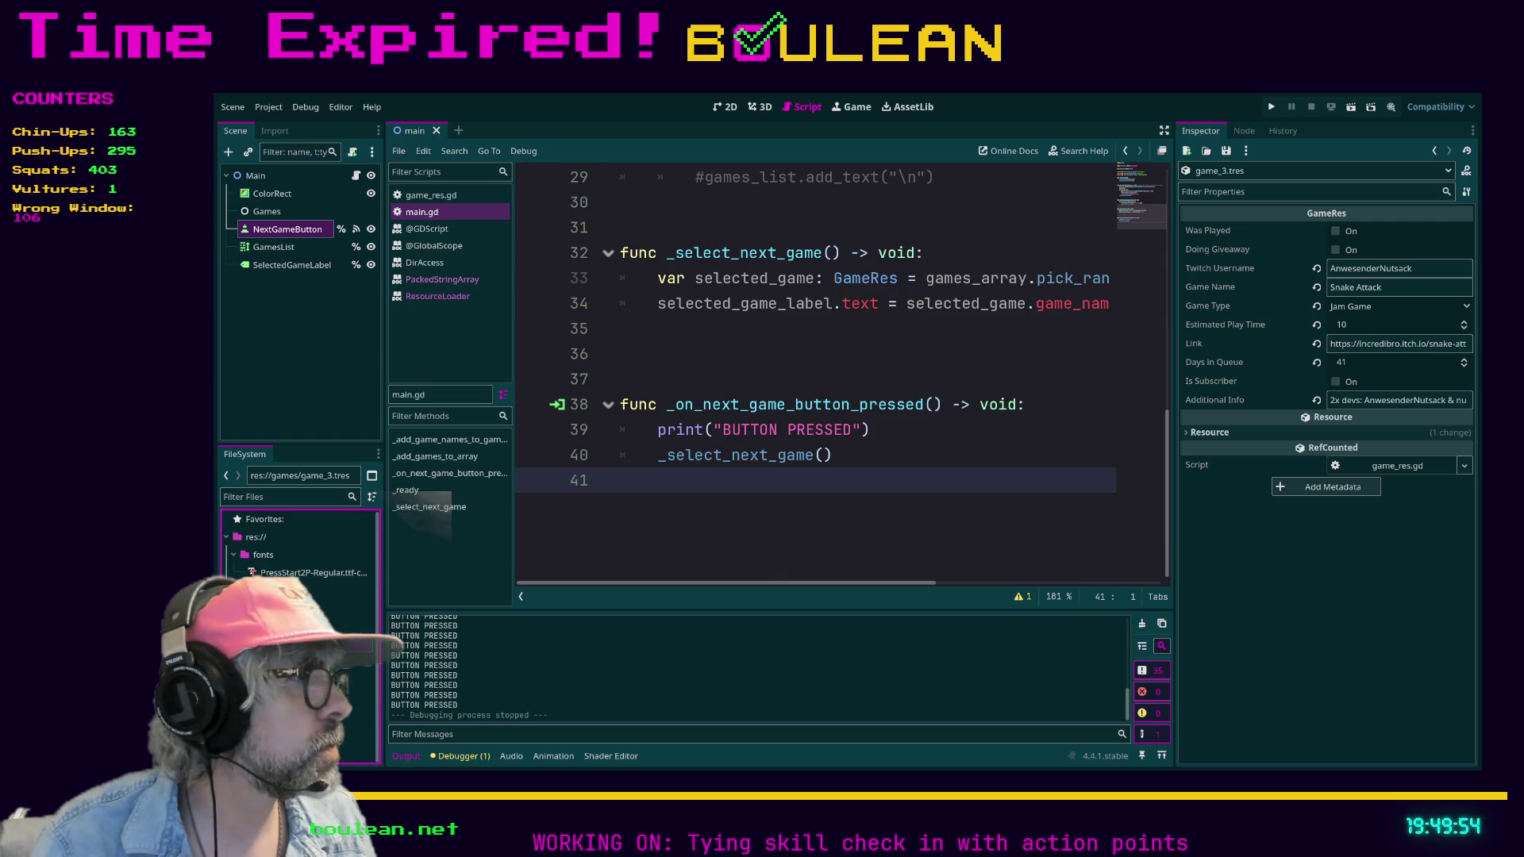
- Rename game_3 to Before Dark and set its game type to Play Test, undoing a mistaken username paste
left_click(1399, 268)
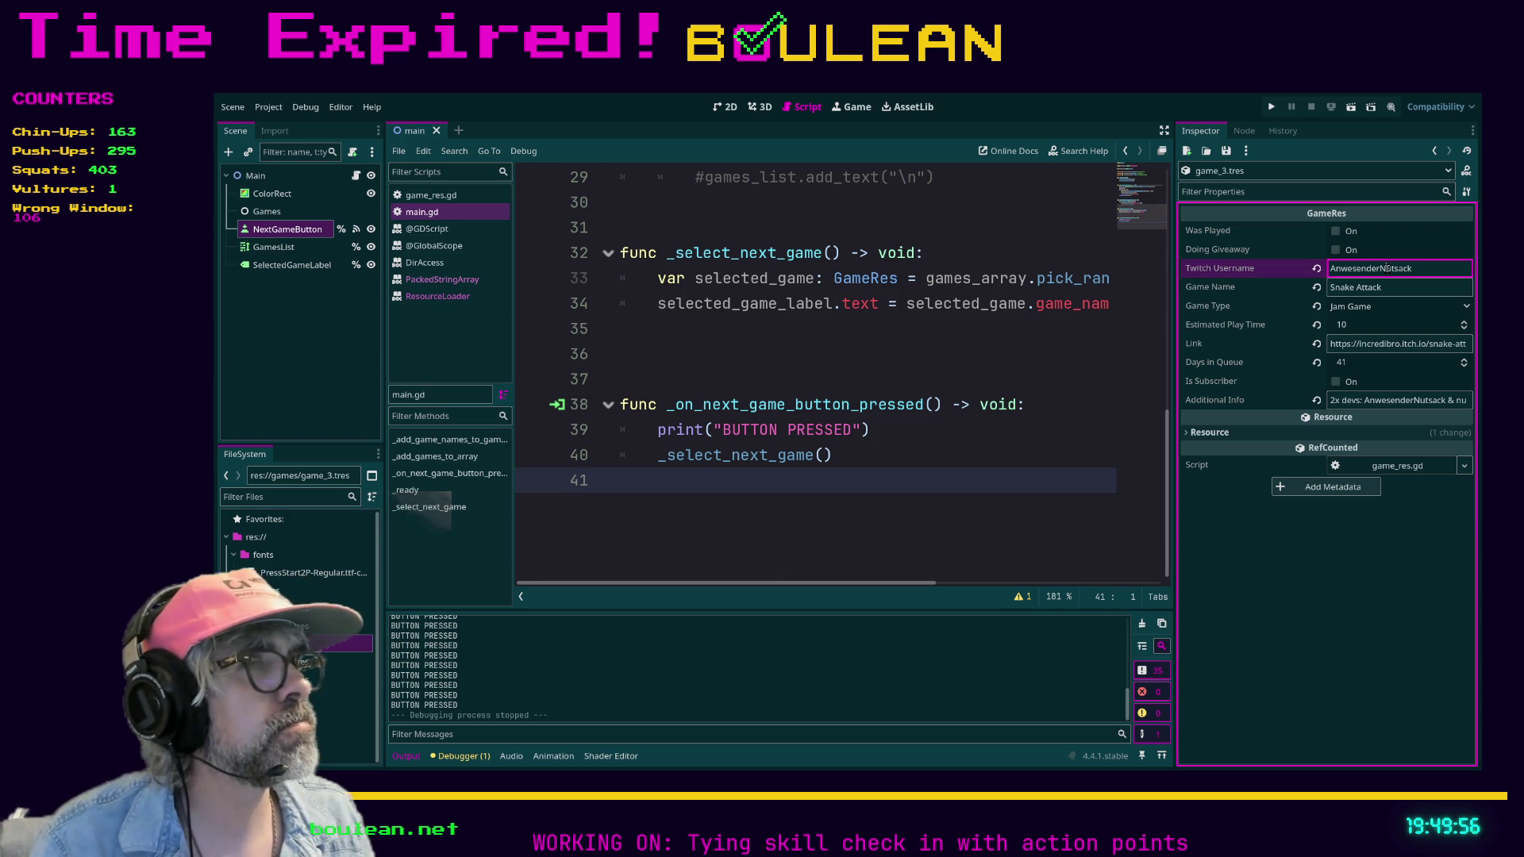
type("Before Dark")
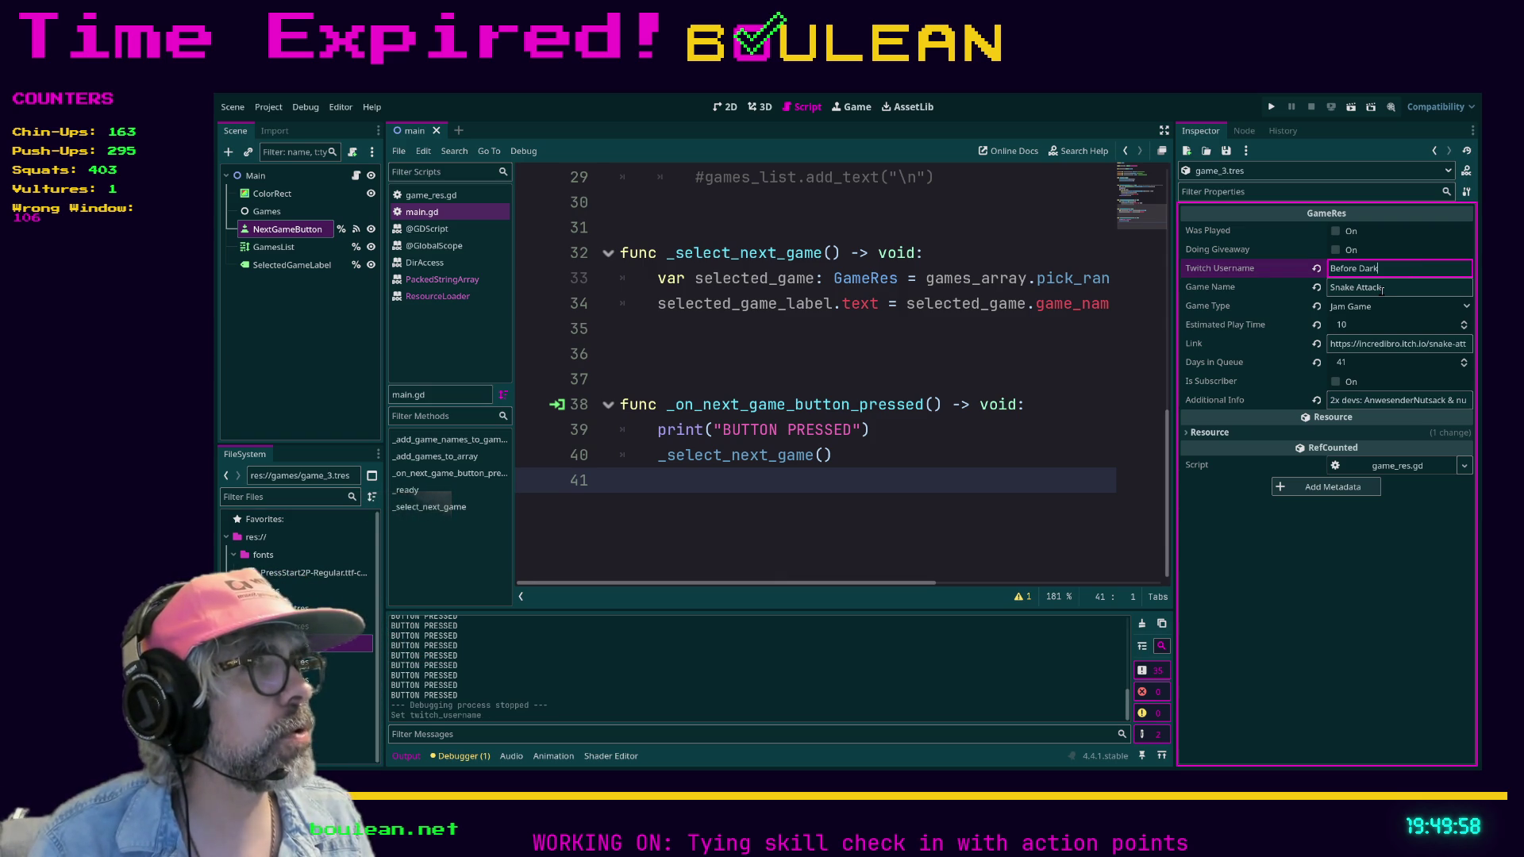
key("ctrl+z")
triple_click(1391, 286)
type("Before Dark")
key("Tab")
key("Down")
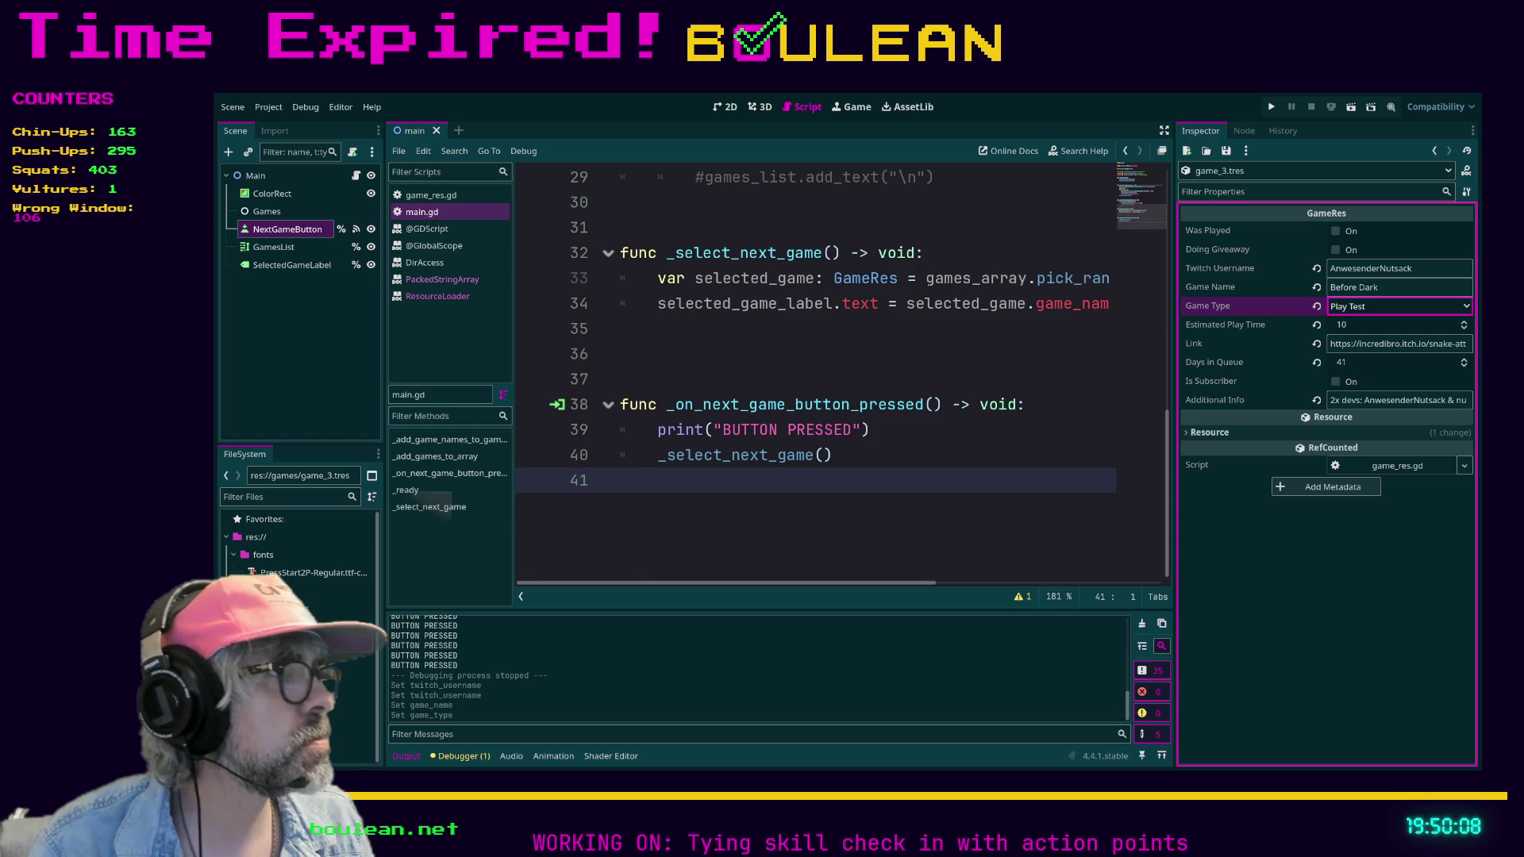
- Replace game_3's link with the home-before-dark link and save the resource
left_click(1373, 343)
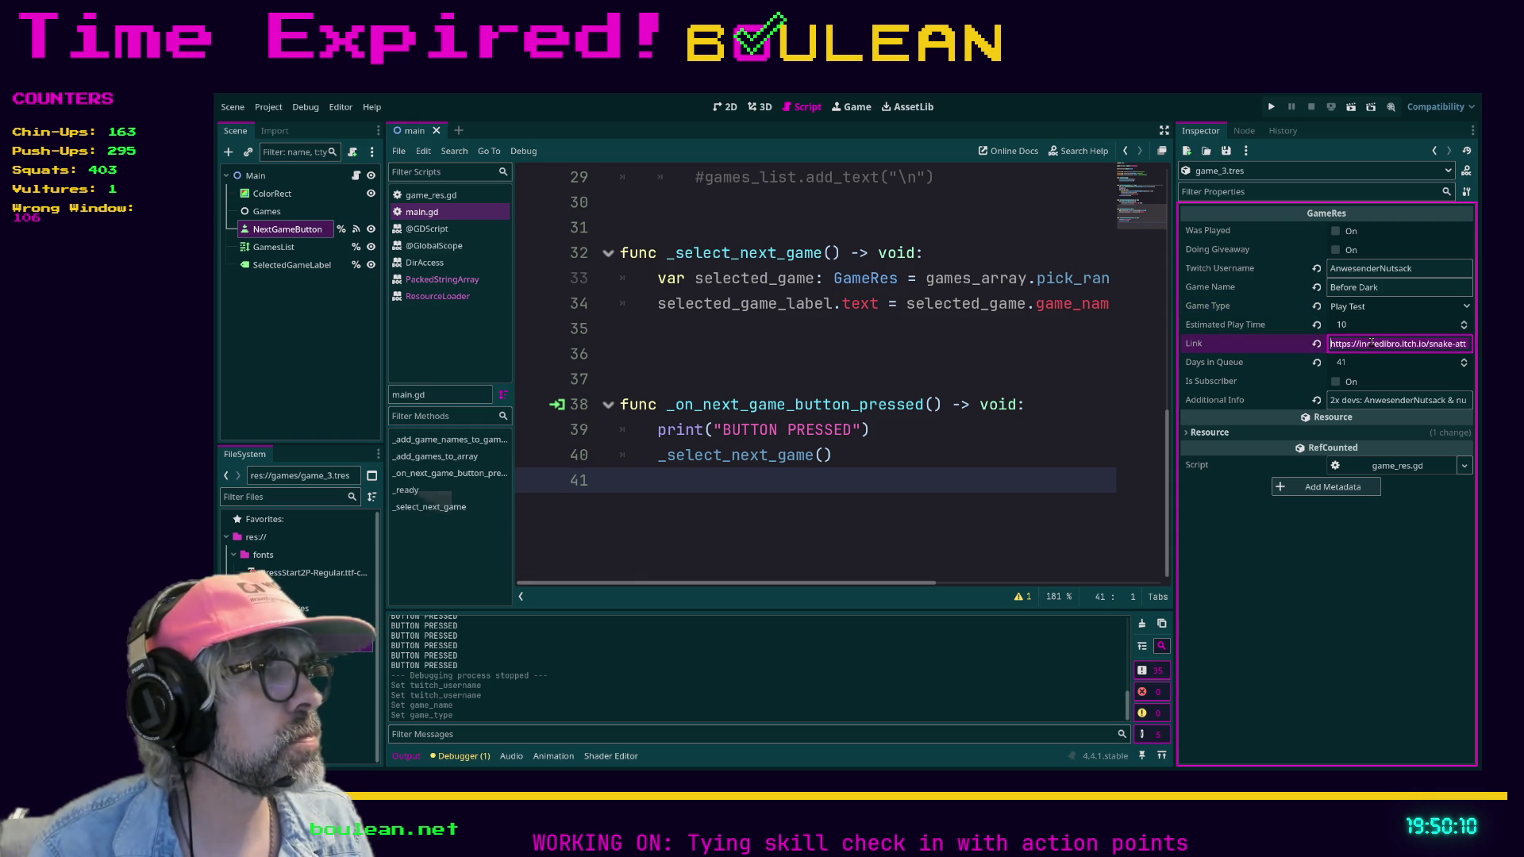
key("ctrl+v")
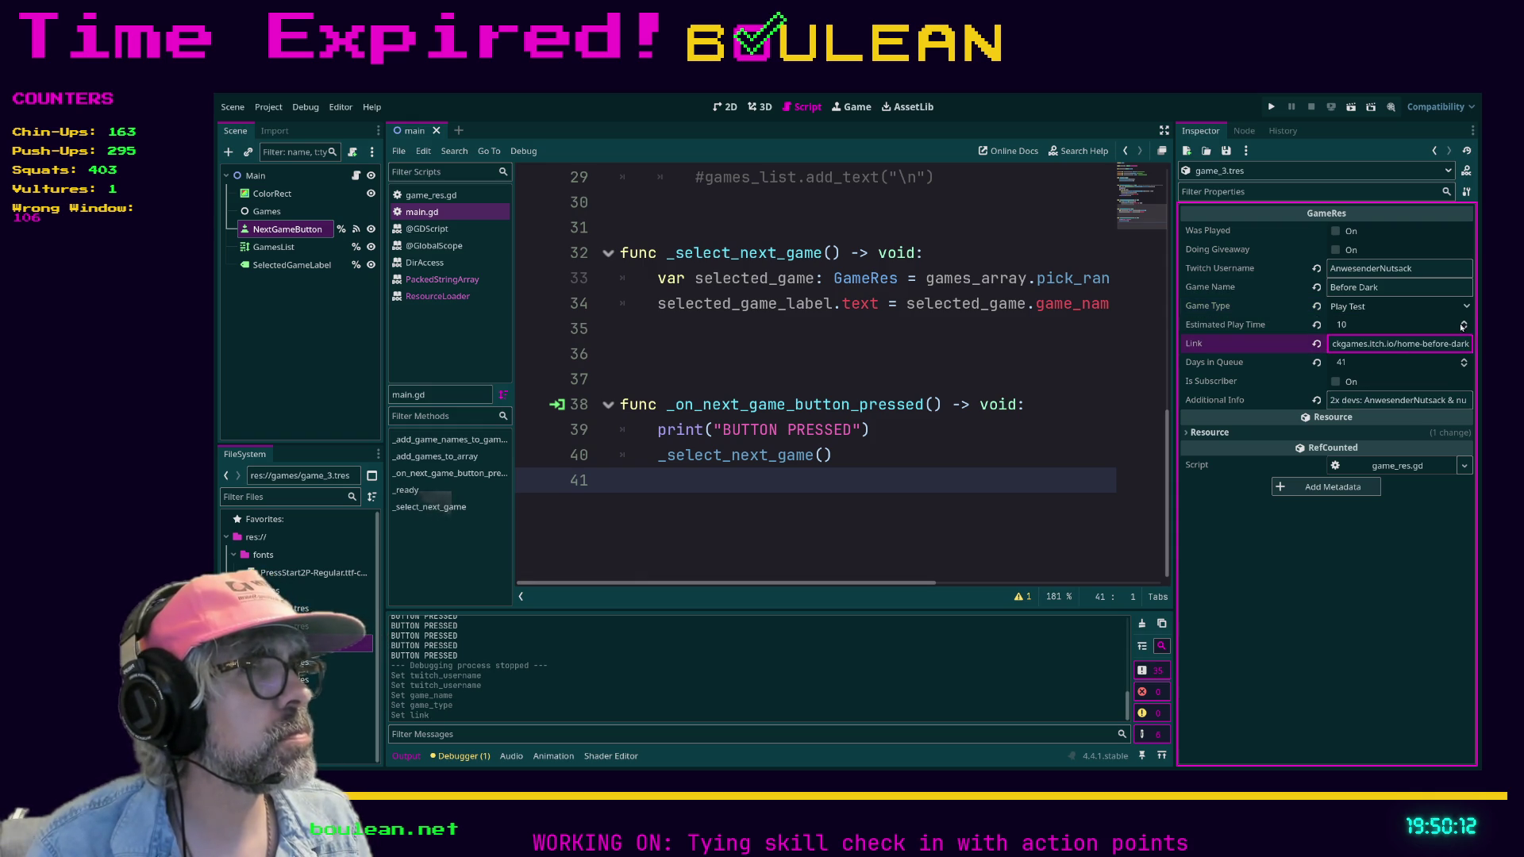
left_click(1225, 152)
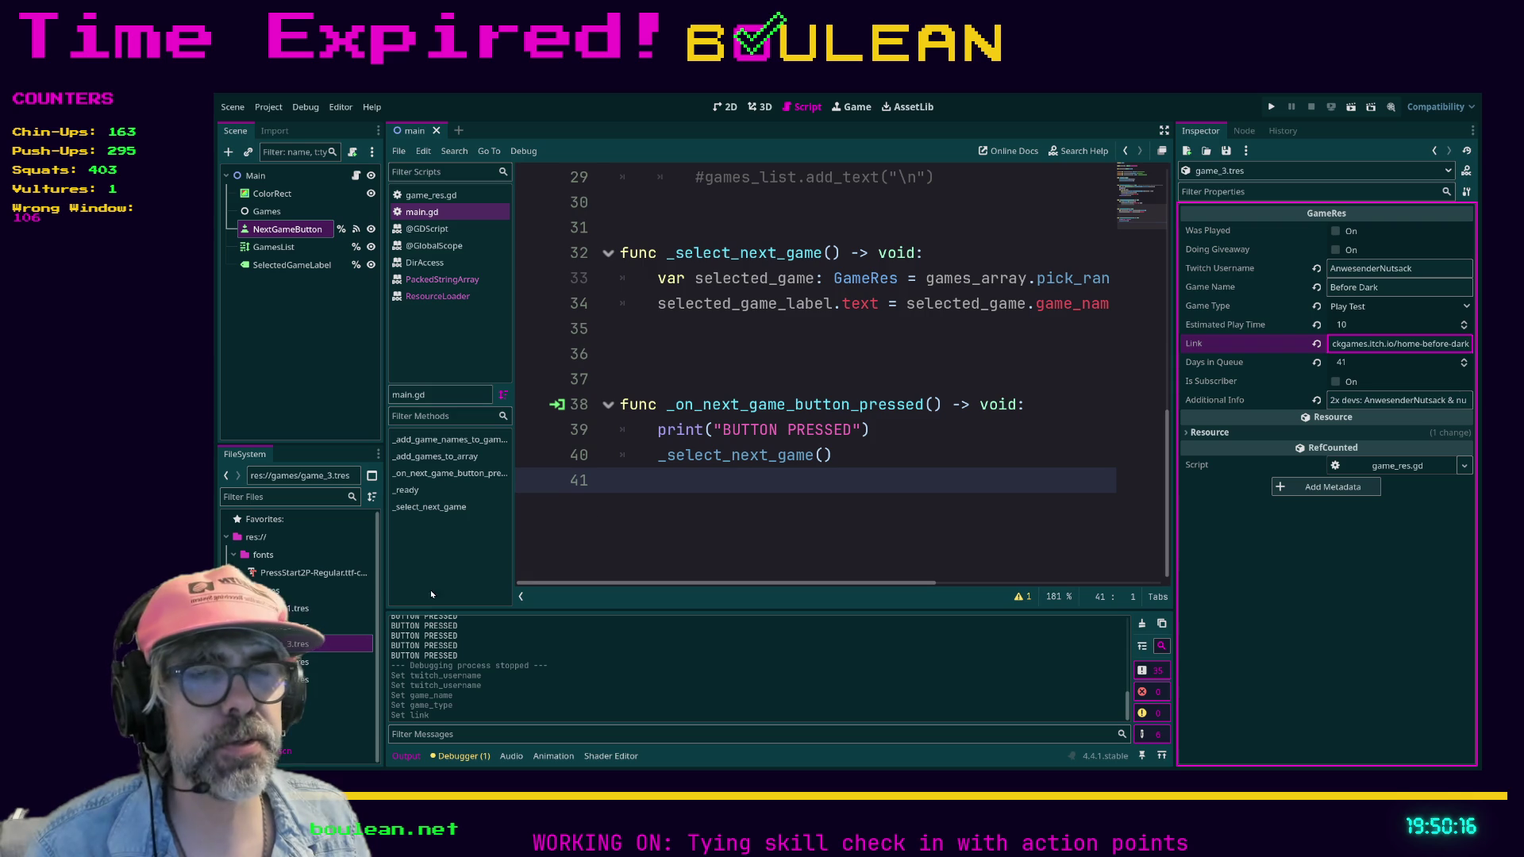
- Inspect game_1, game_4 and game_5, leaving game_5's ScopeCreep details on show
left_click(319, 615)
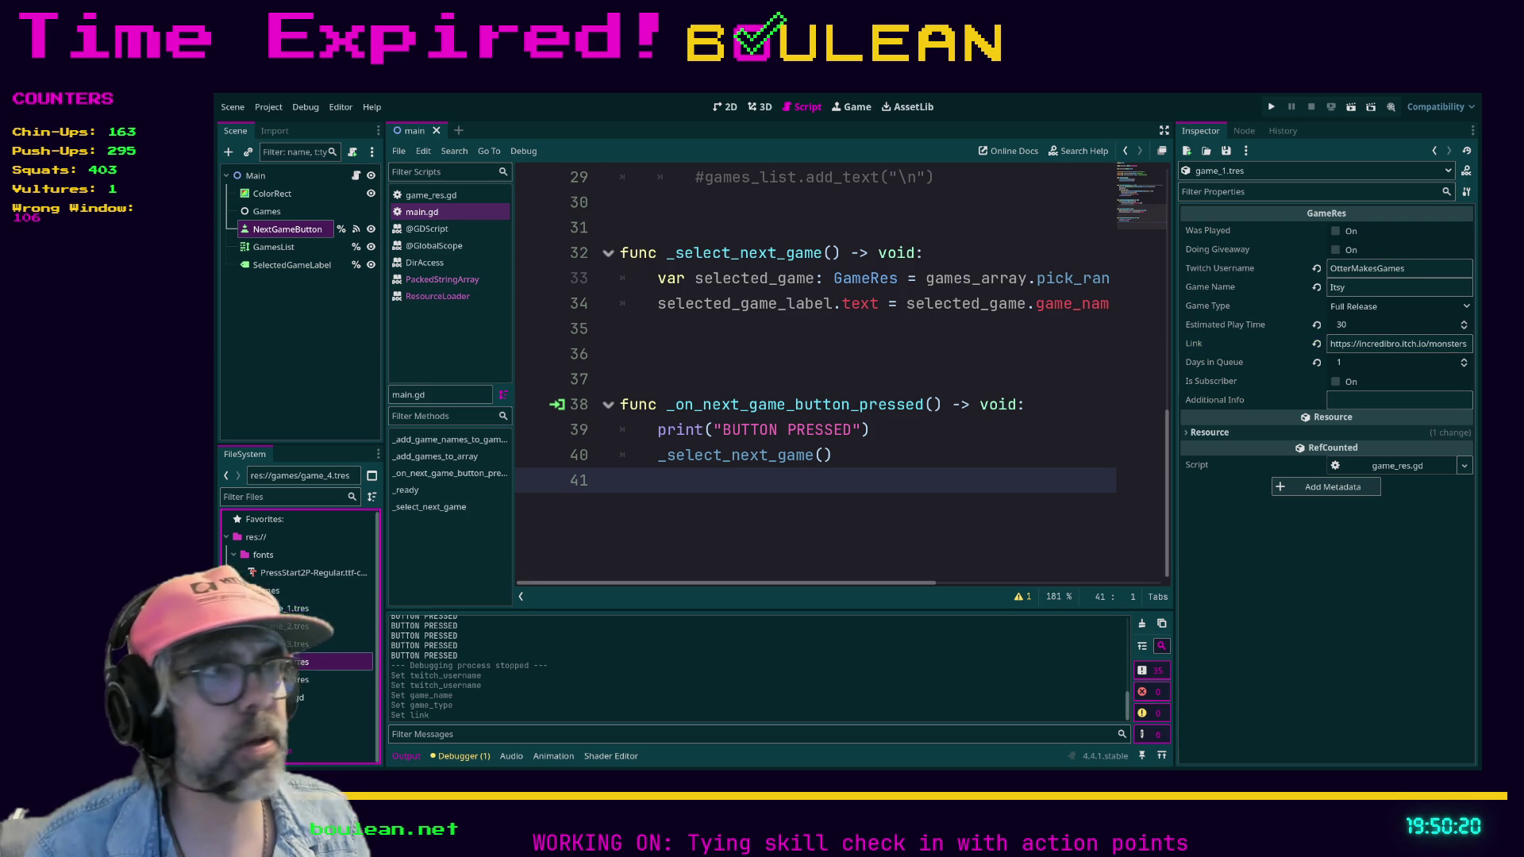
left_click(289, 665)
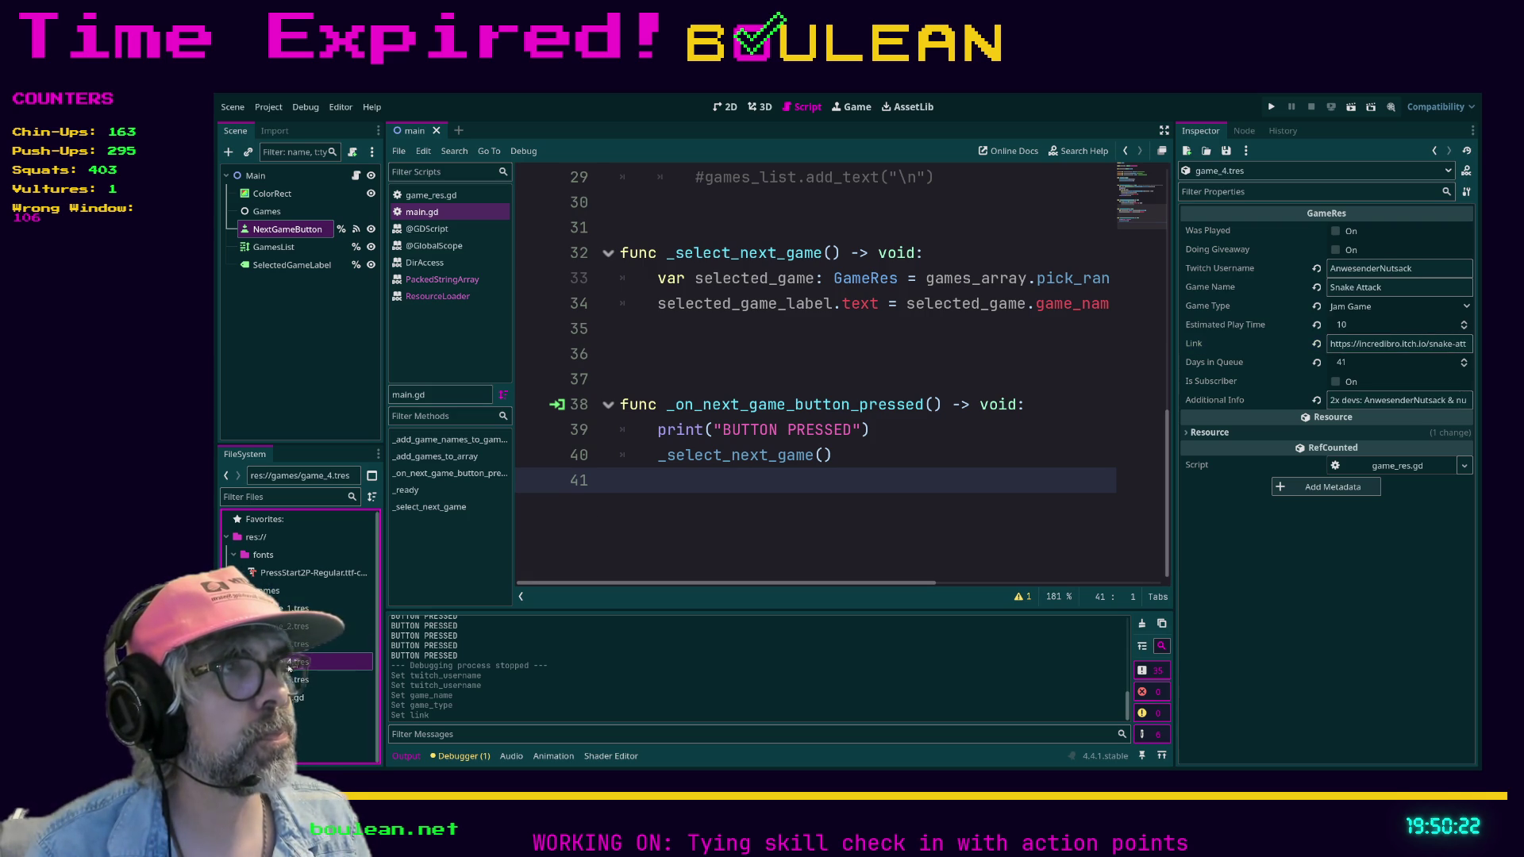
left_click(293, 678)
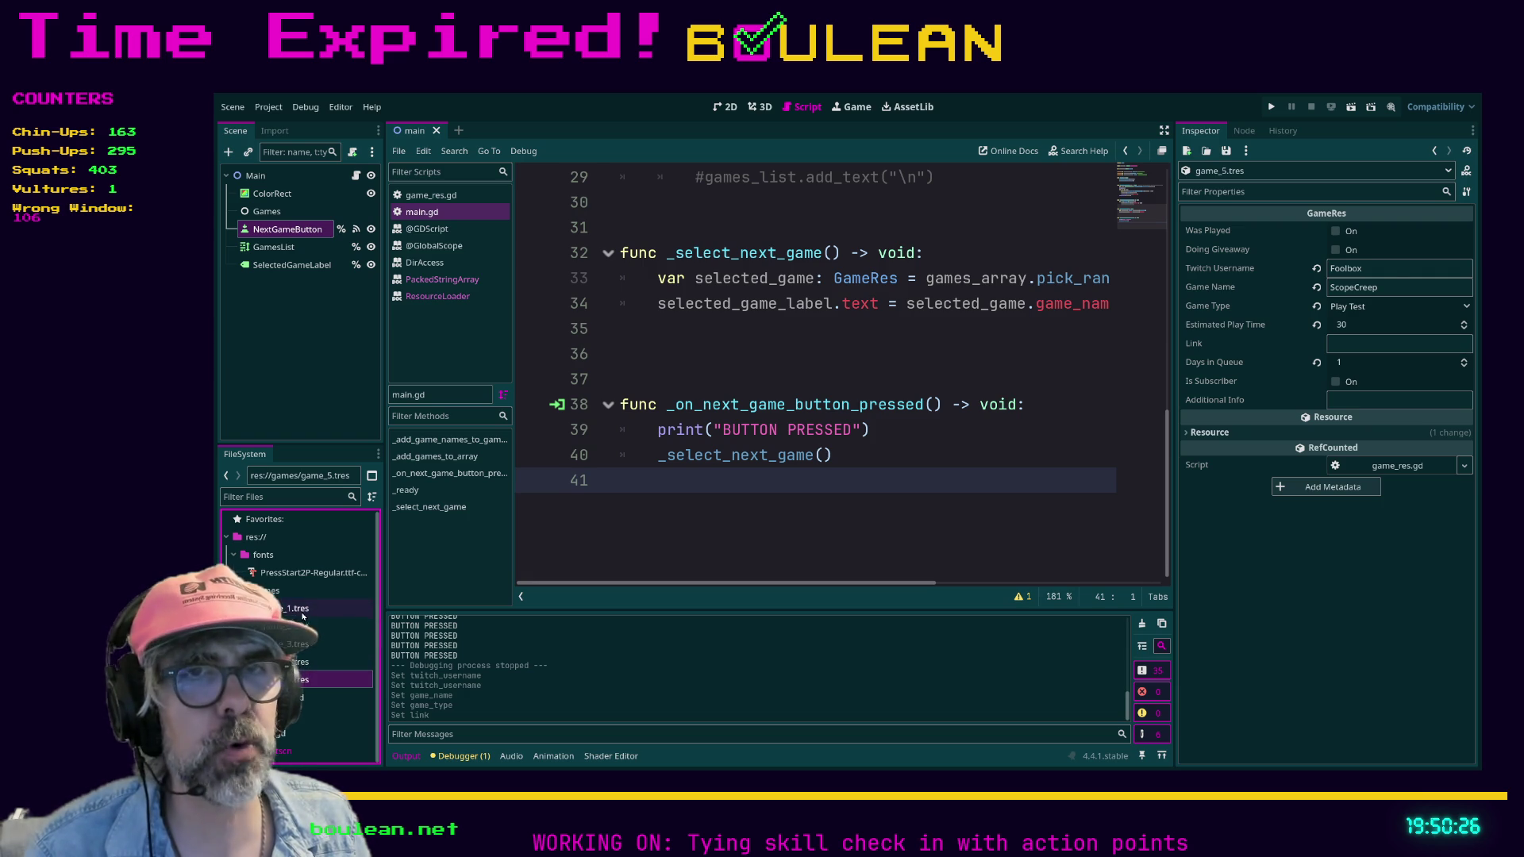
- Clear game_1's Twitch username
left_click(303, 609)
left_click(1379, 269)
key("ctrl+a")
key("ctrl+c")
key("BackSpace")
- Give game_4 the pasted Twitch username and the game name Itsy
left_click(312, 664)
left_click(1384, 287)
key("ctrl+a")
key("ctrl+v")
key("shift+Tab")
key("ctrl+a")
key("ctrl+v")
key("Tab")
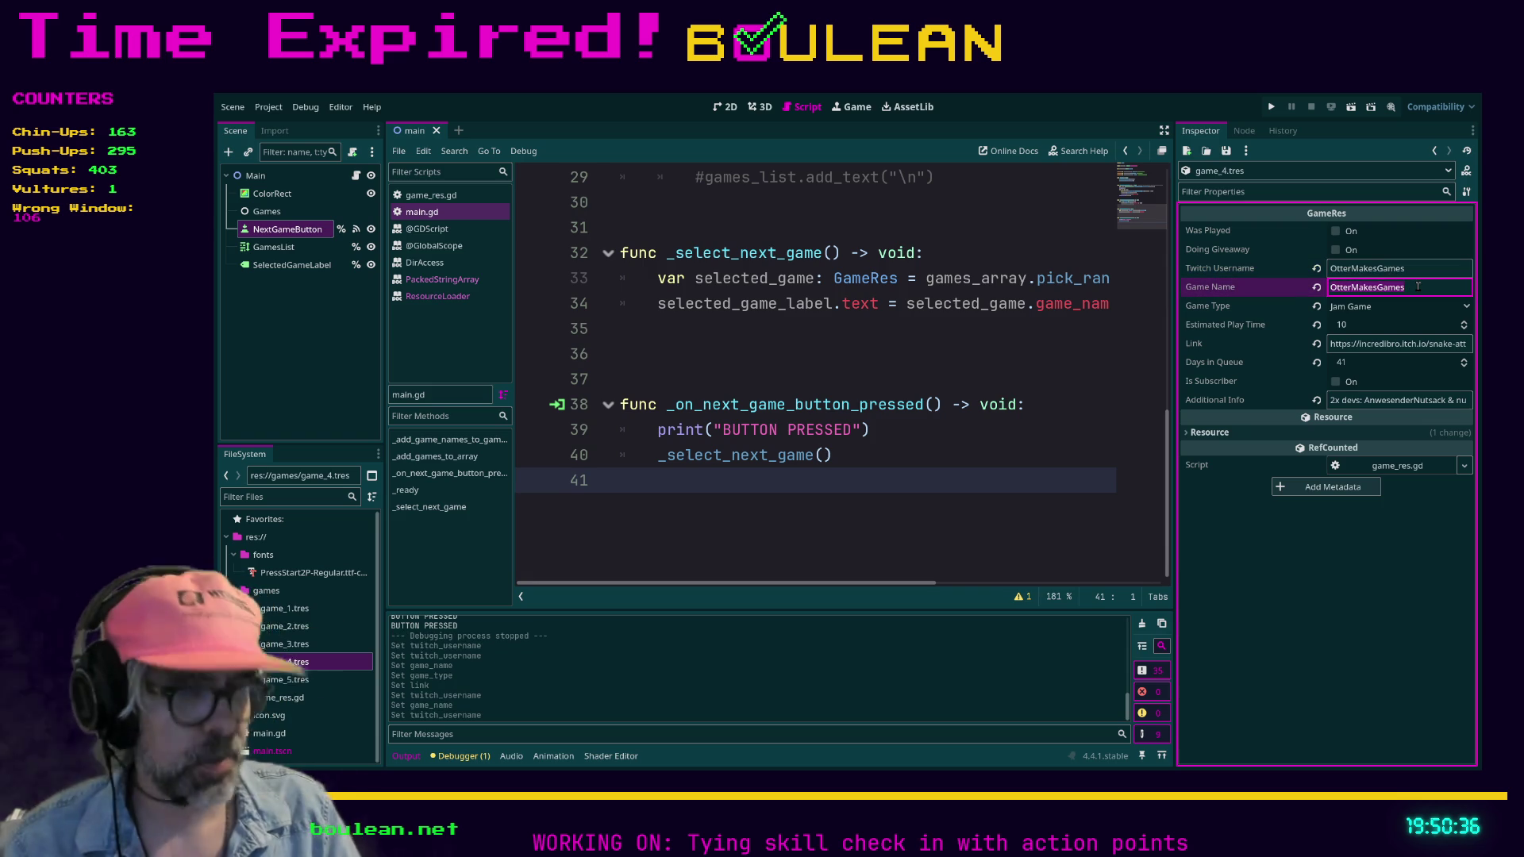
key("ctrl+a")
type("Itsy")
- Empty game_4's Link and Additional Info fields and save
left_click(1409, 343)
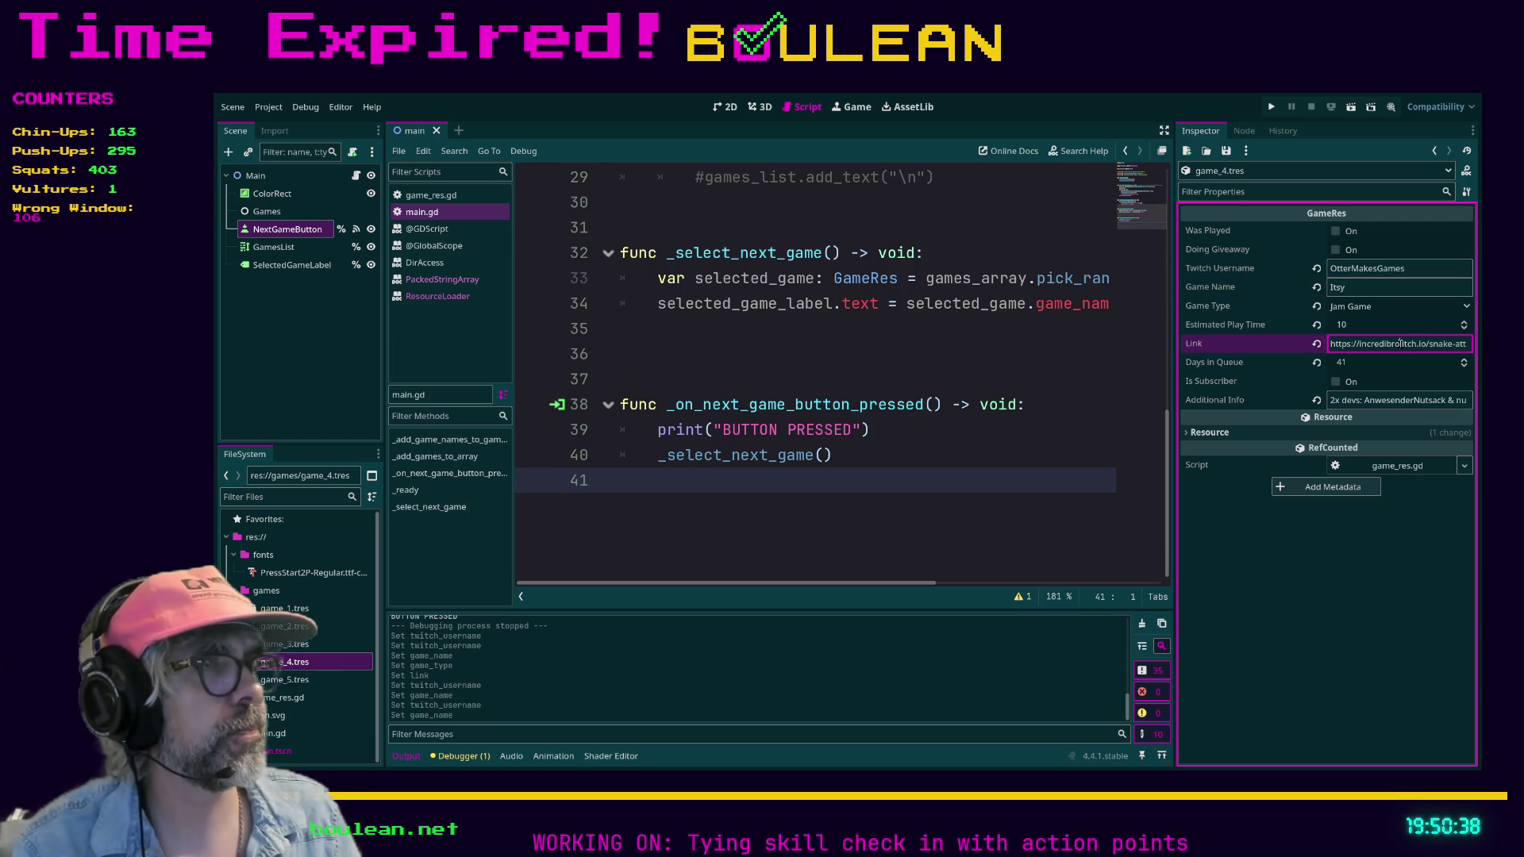
key("ctrl+a")
key("BackSpace")
left_click(1396, 399)
key("ctrl+a")
key("BackSpace")
key("ctrl+s")
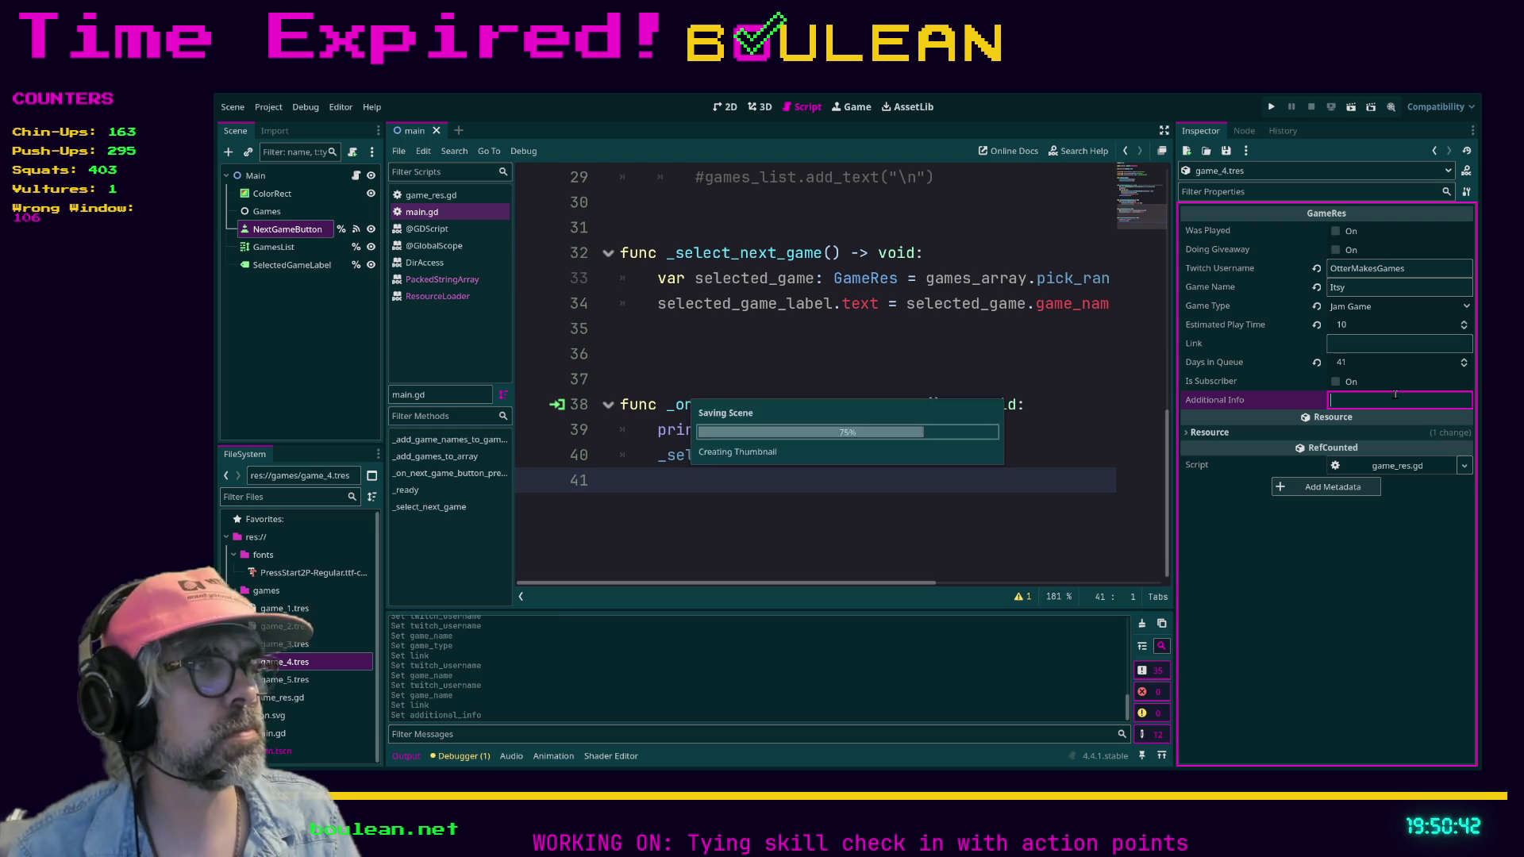
- Set game_4's game type to Full Release and save, then show game_3 again
left_click(310, 684)
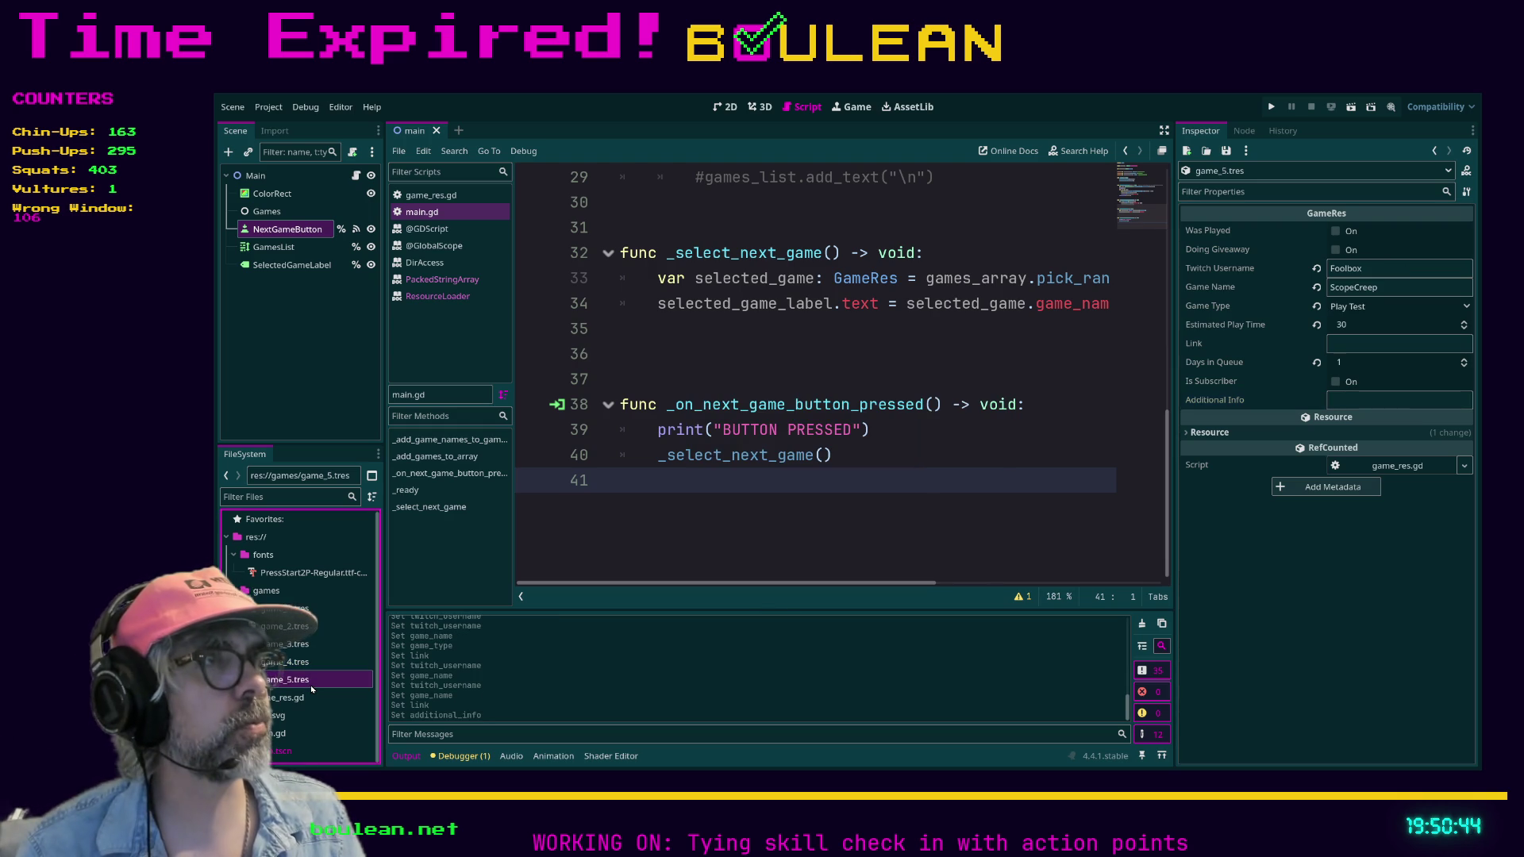
left_click(301, 666)
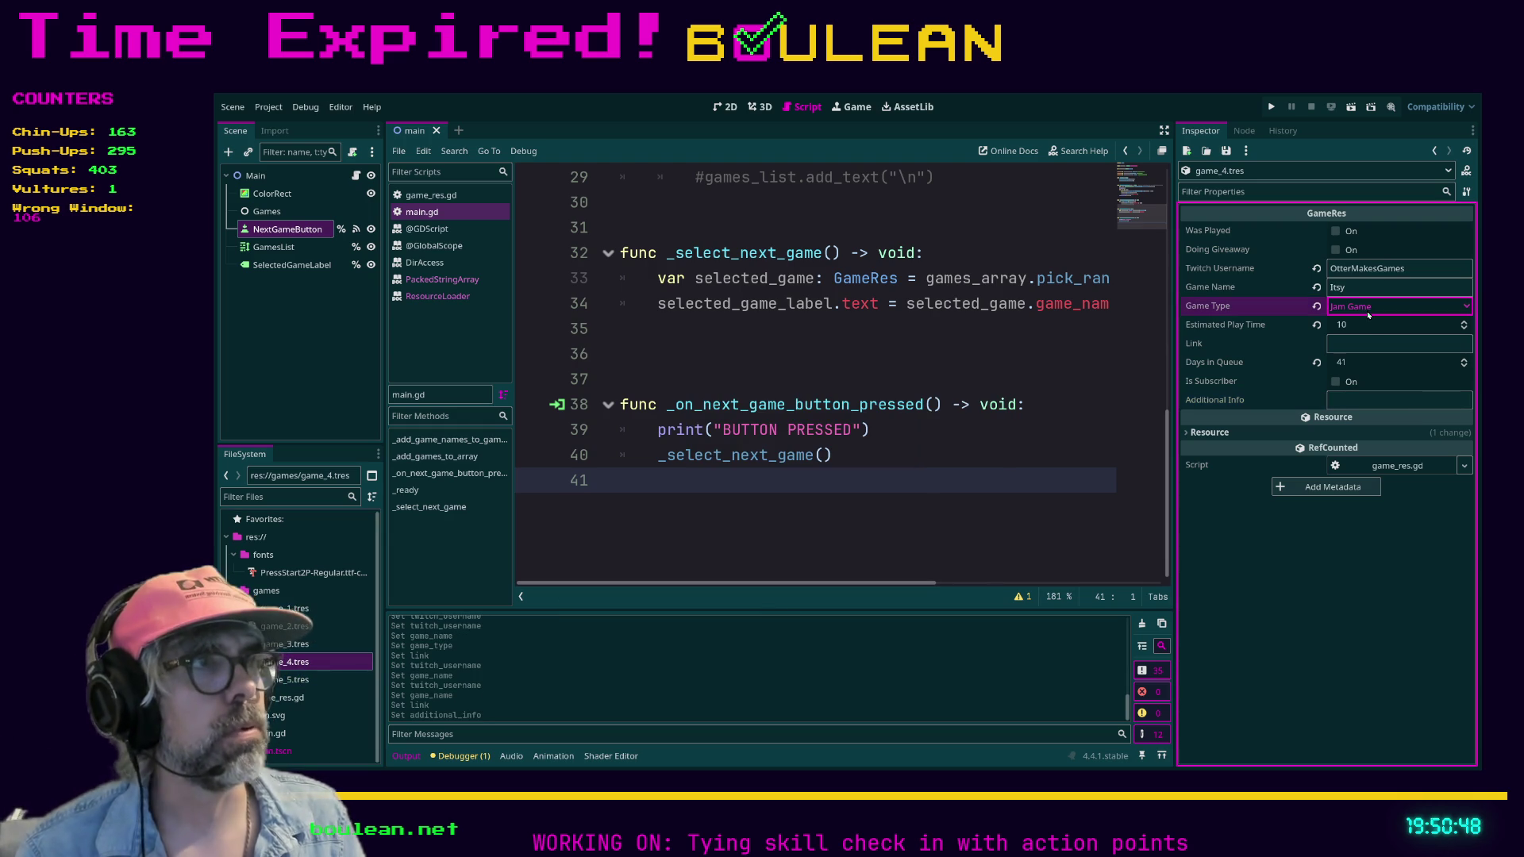
left_click(834, 455)
key("ctrl+s")
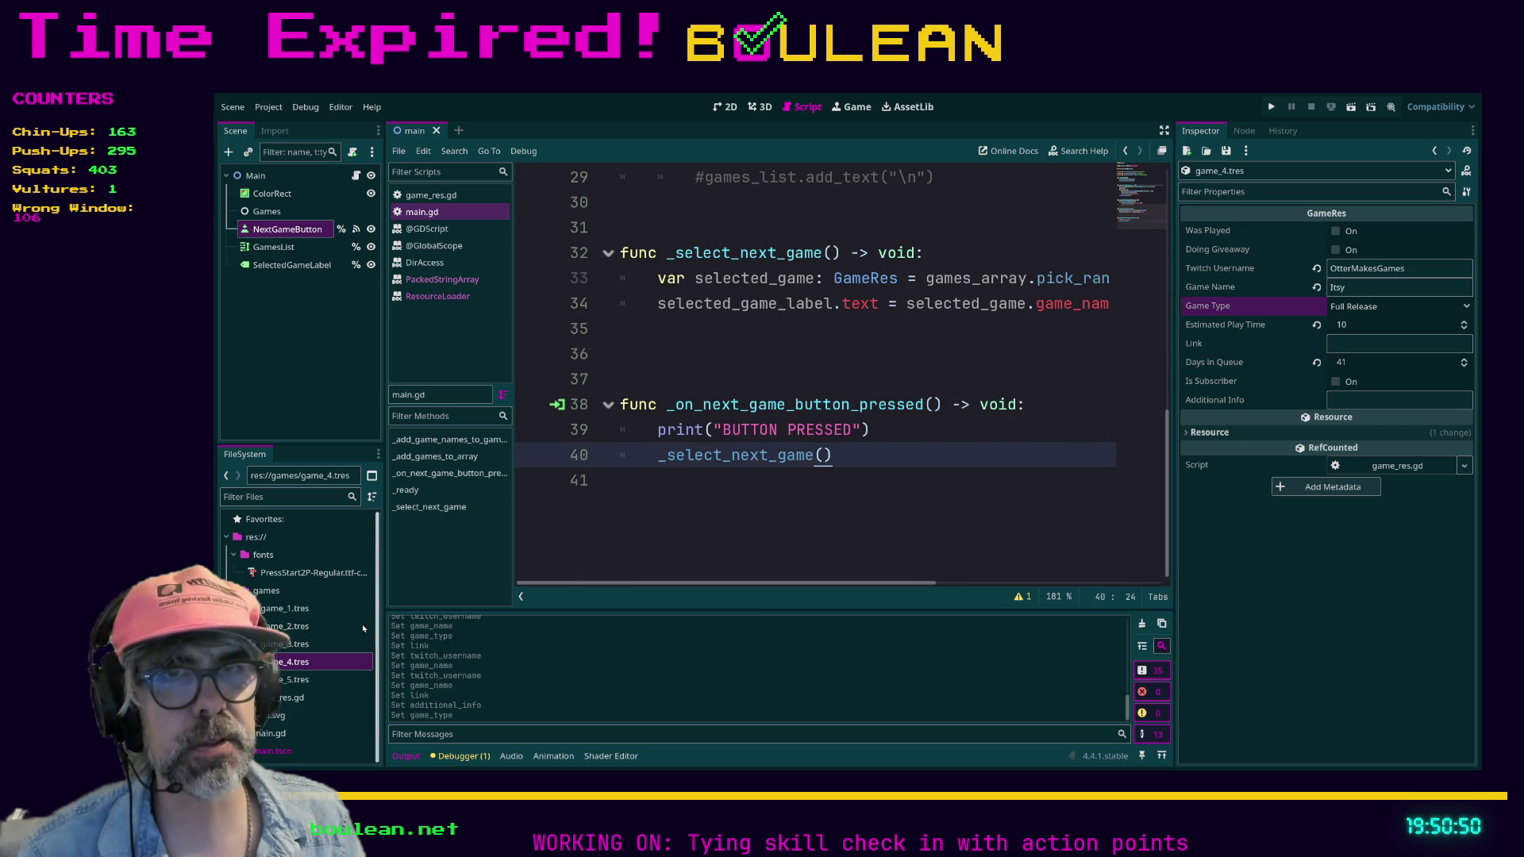
left_click(293, 646)
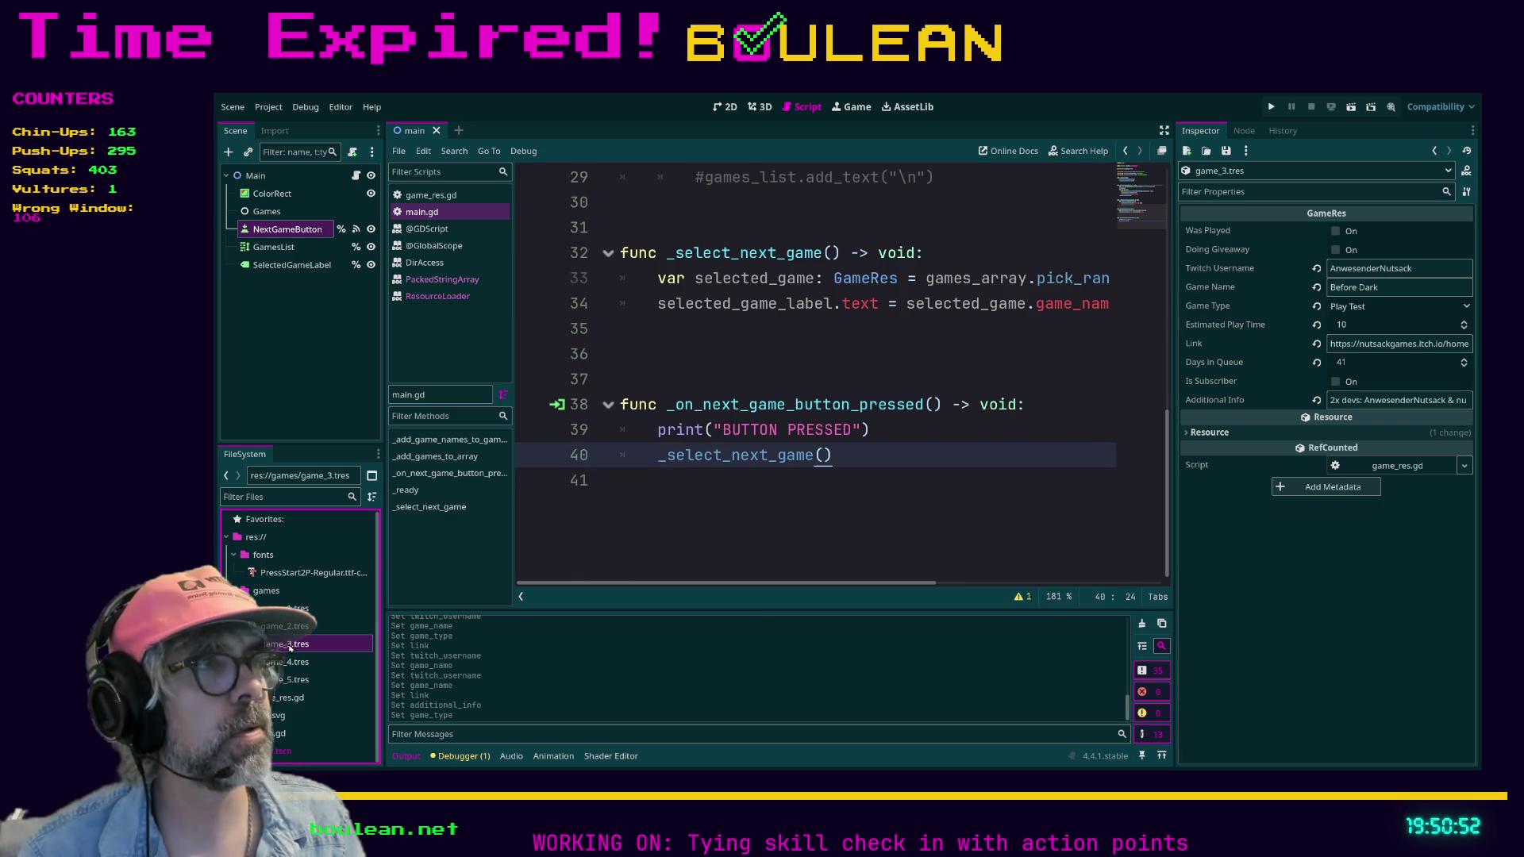
- Update game_1 to Monsters On The Island with its Twitch username, then run the project with F5
left_click(290, 628)
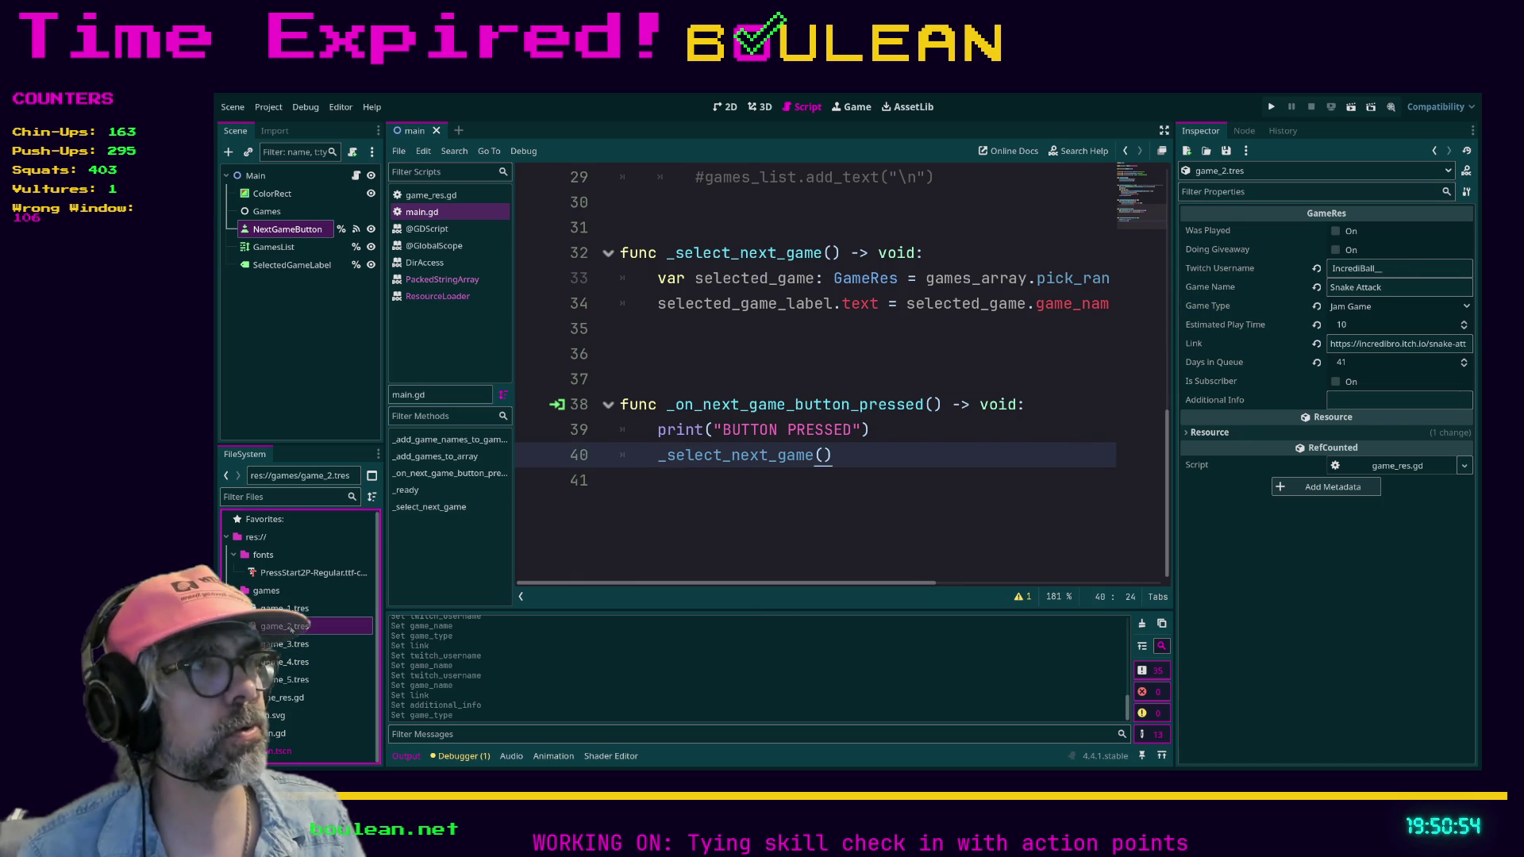
left_click(289, 609)
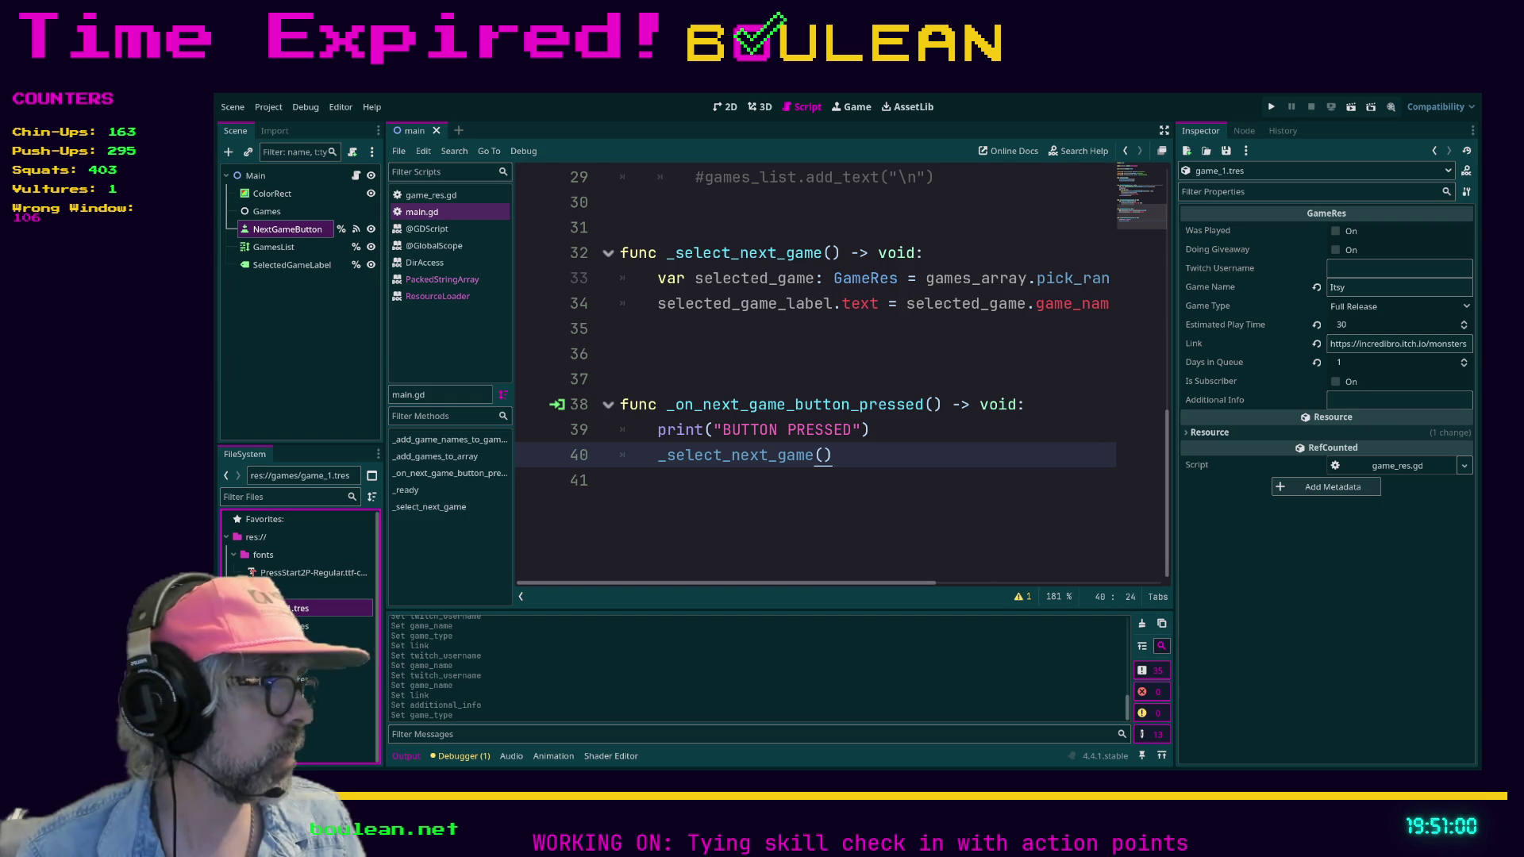
left_click(1361, 270)
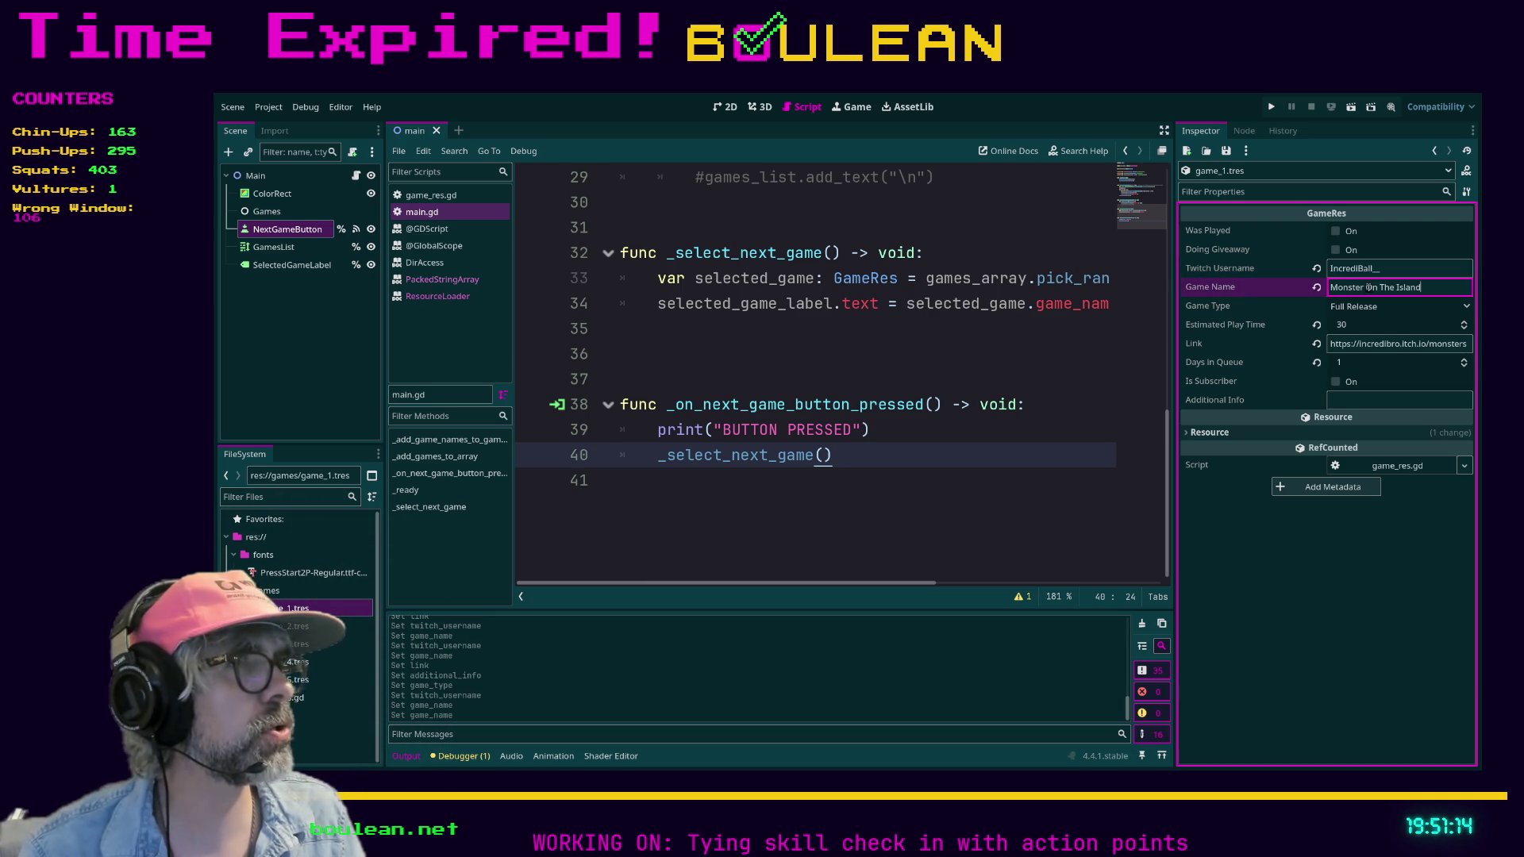
type("s")
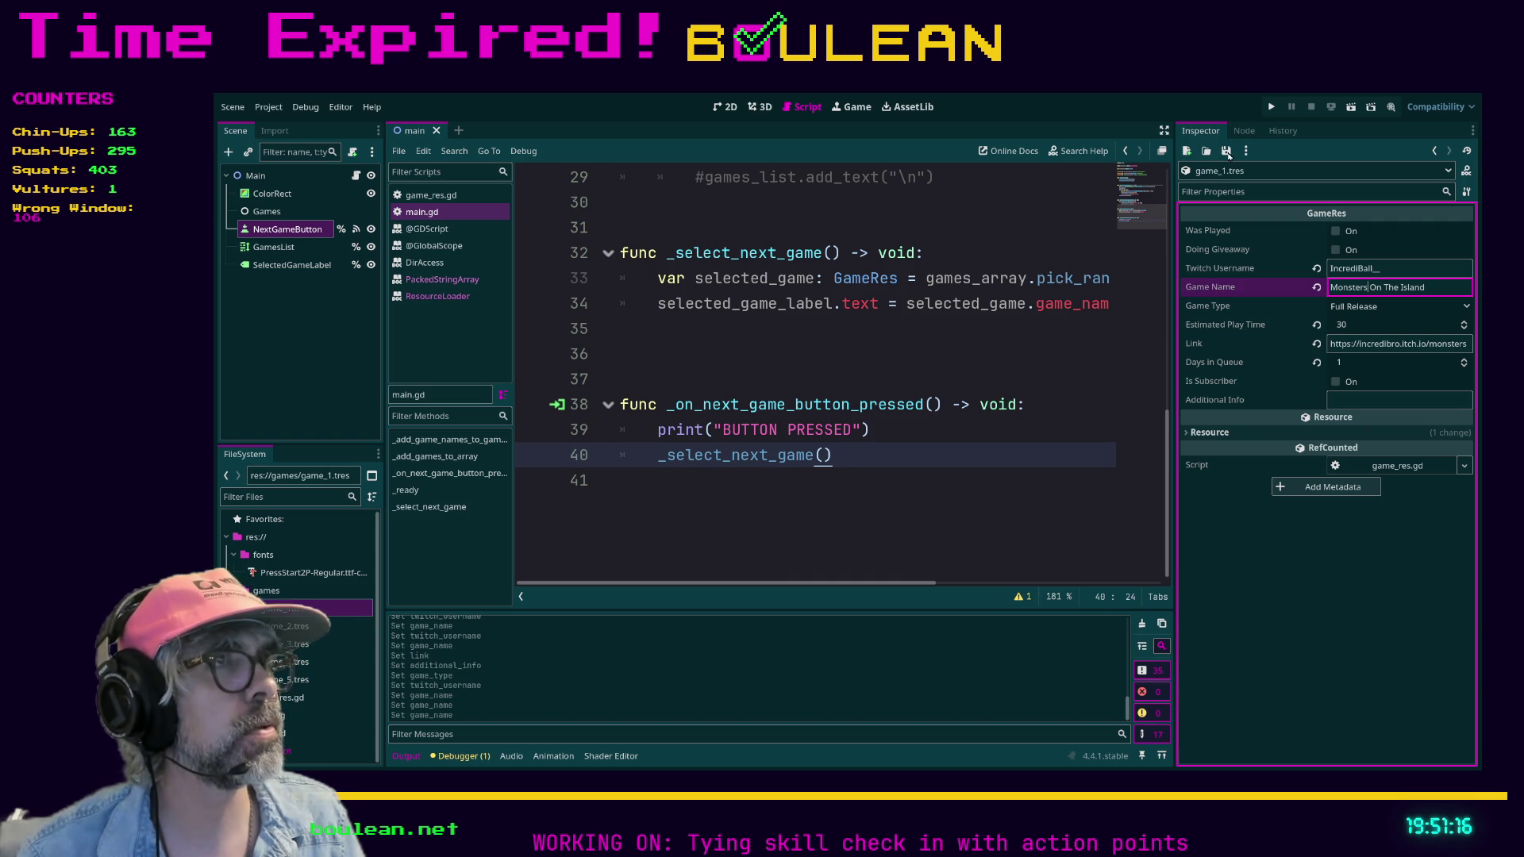
left_click(1000, 406)
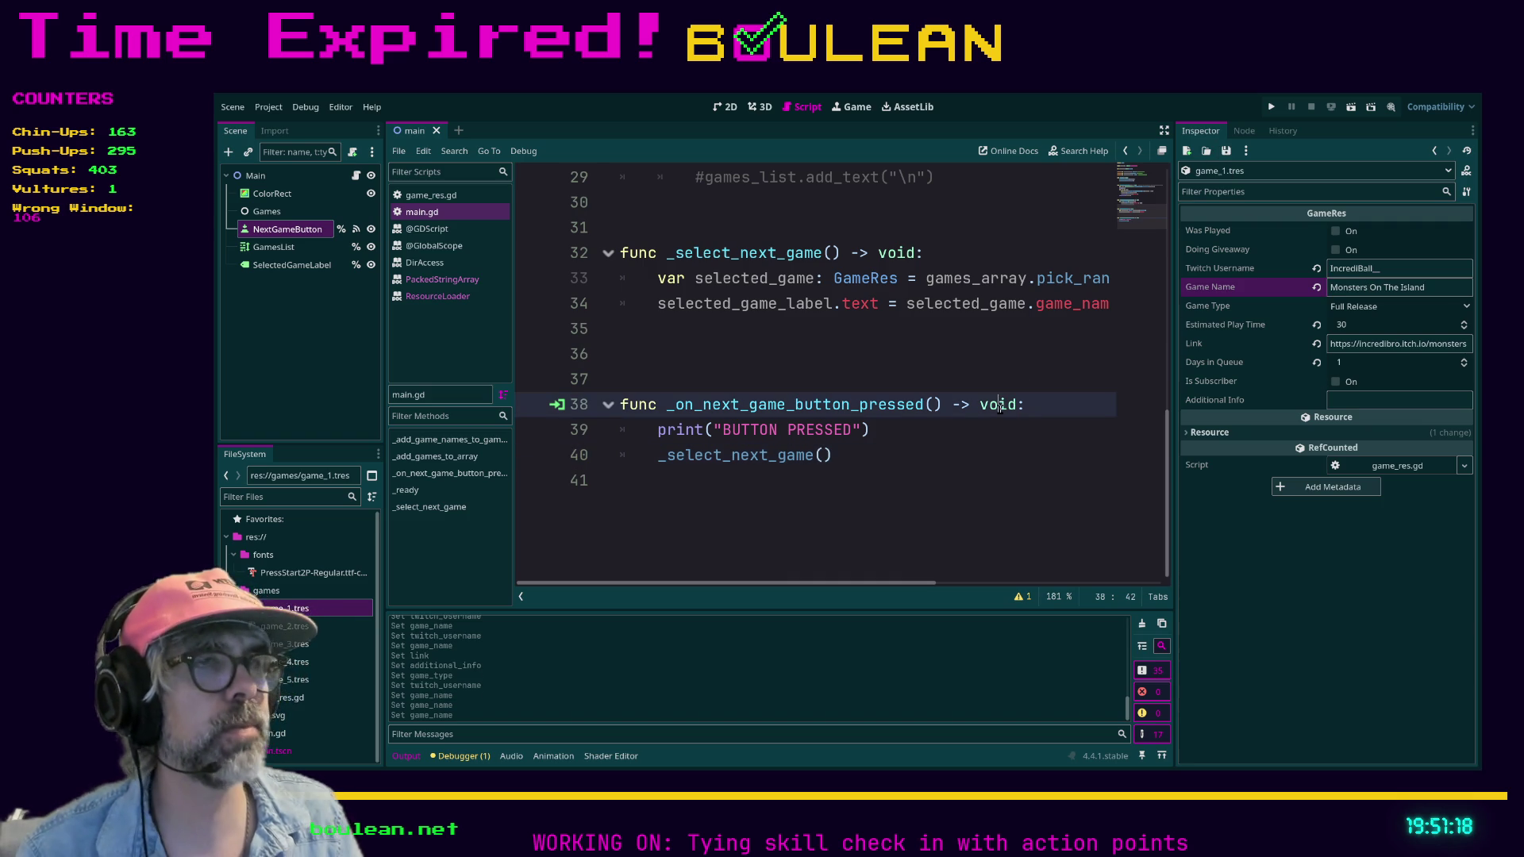
key("F5")
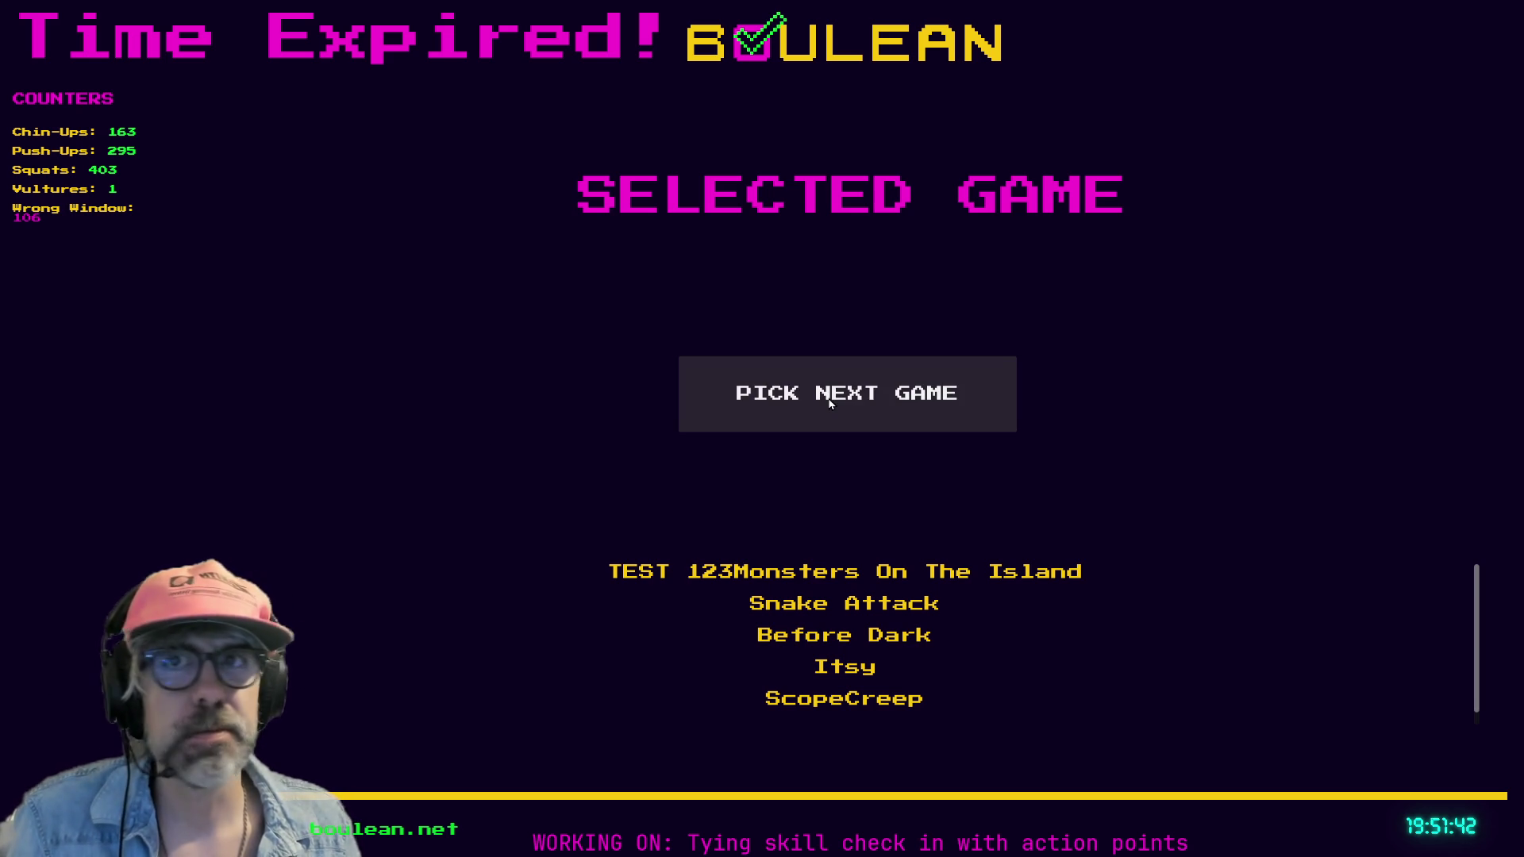
- Pick a random game repeatedly until Monsters On The Island is shown
left_click(980, 414)
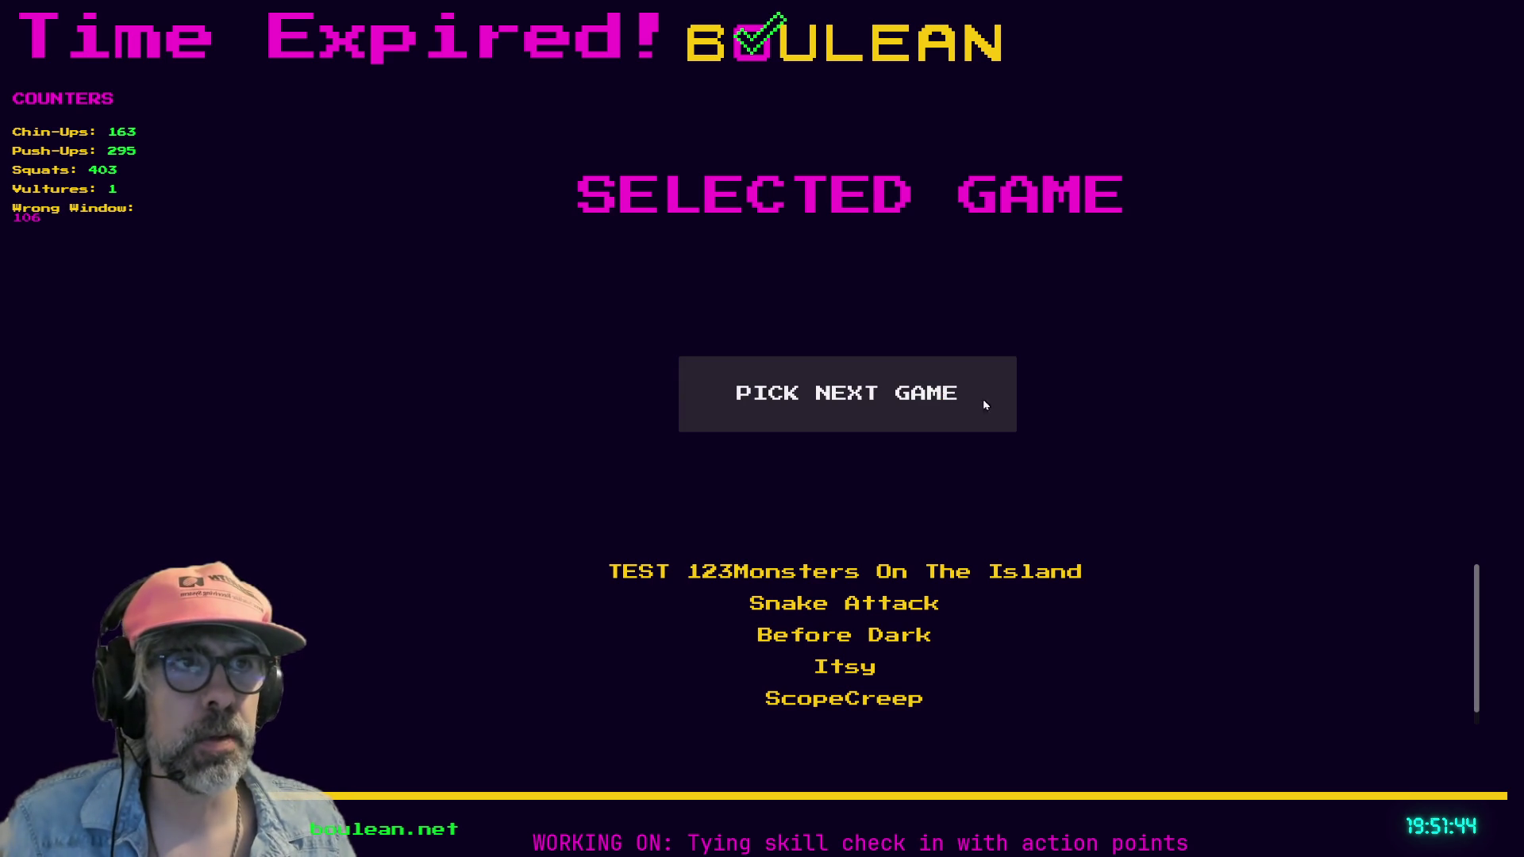
left_click(943, 396)
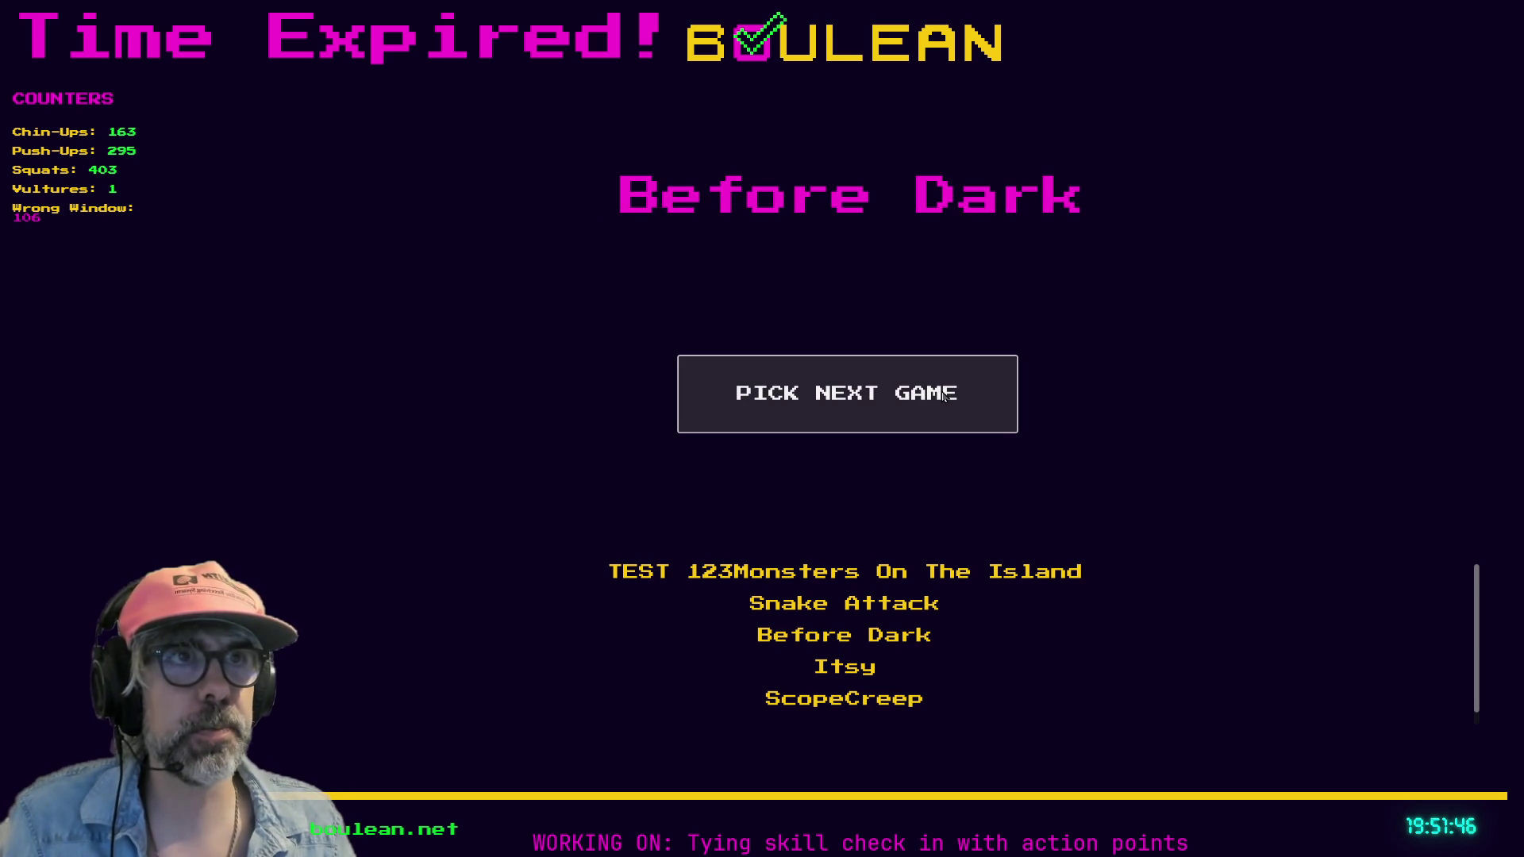
left_click(871, 405)
left_click(871, 405)
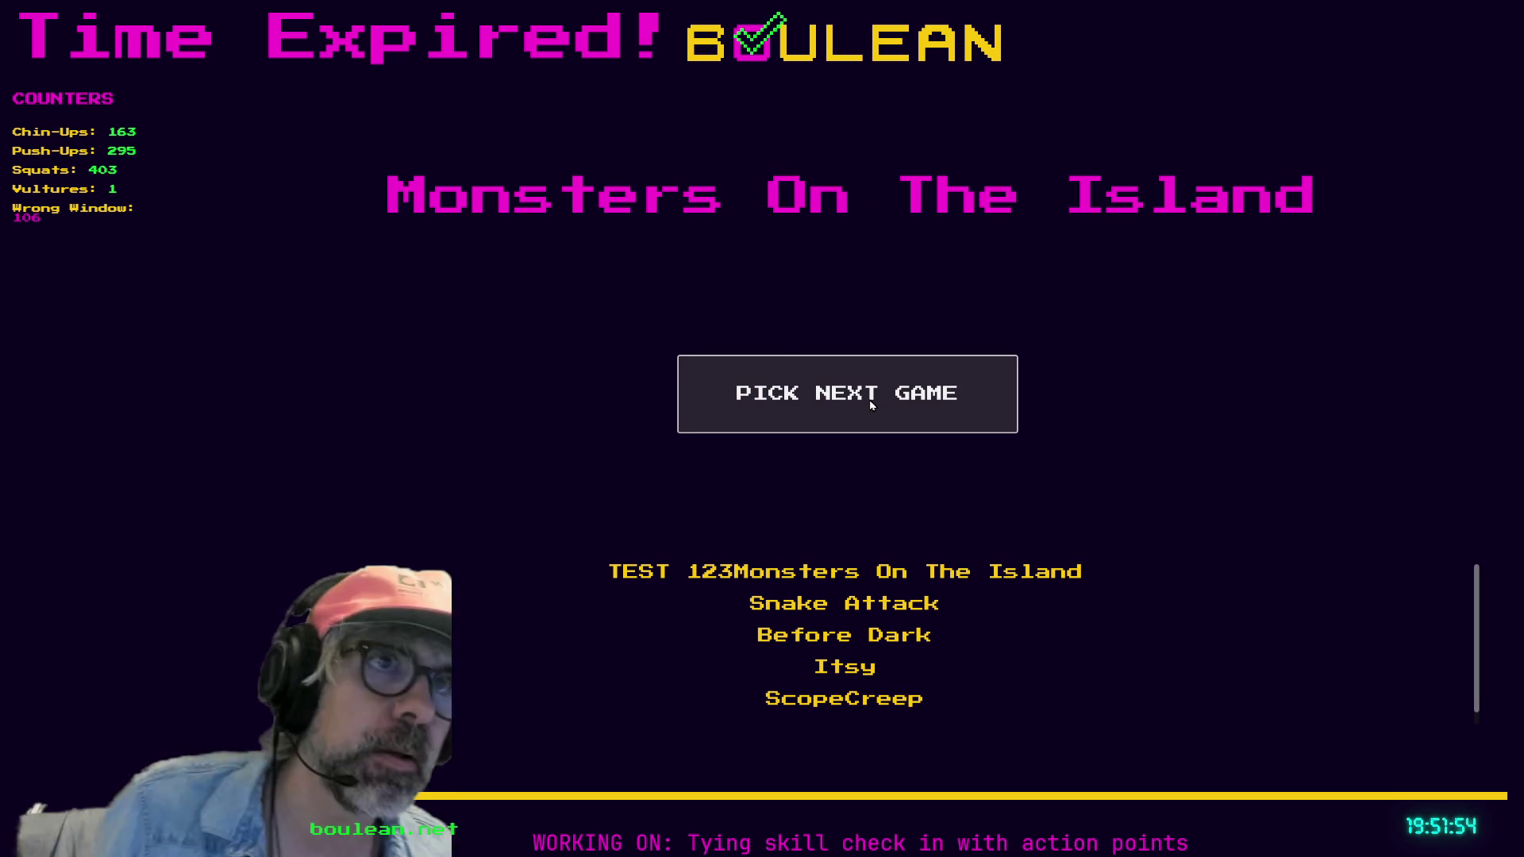
left_click(830, 412)
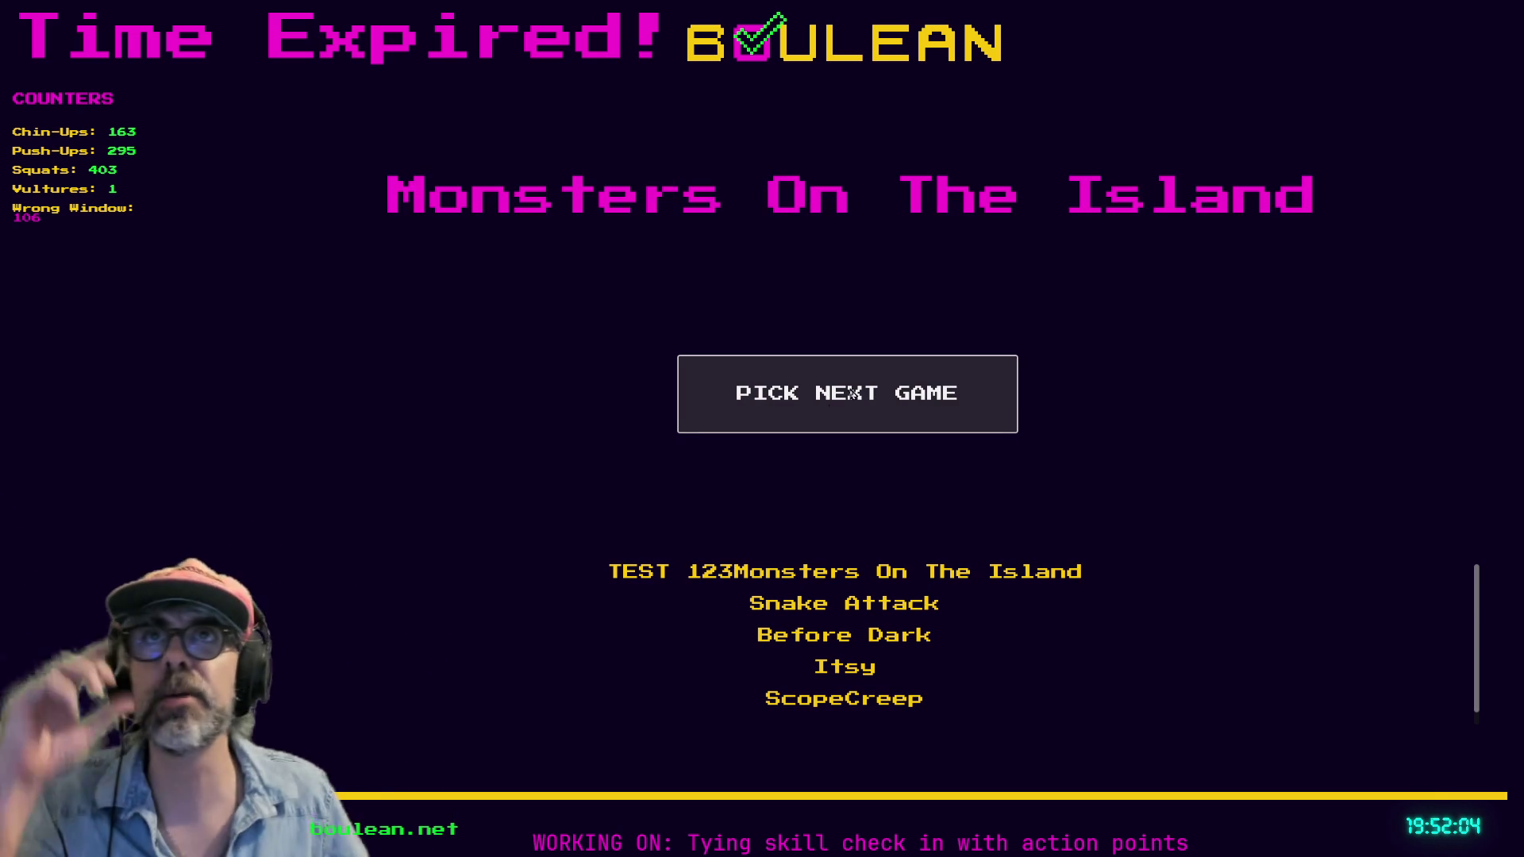
left_click(738, 408)
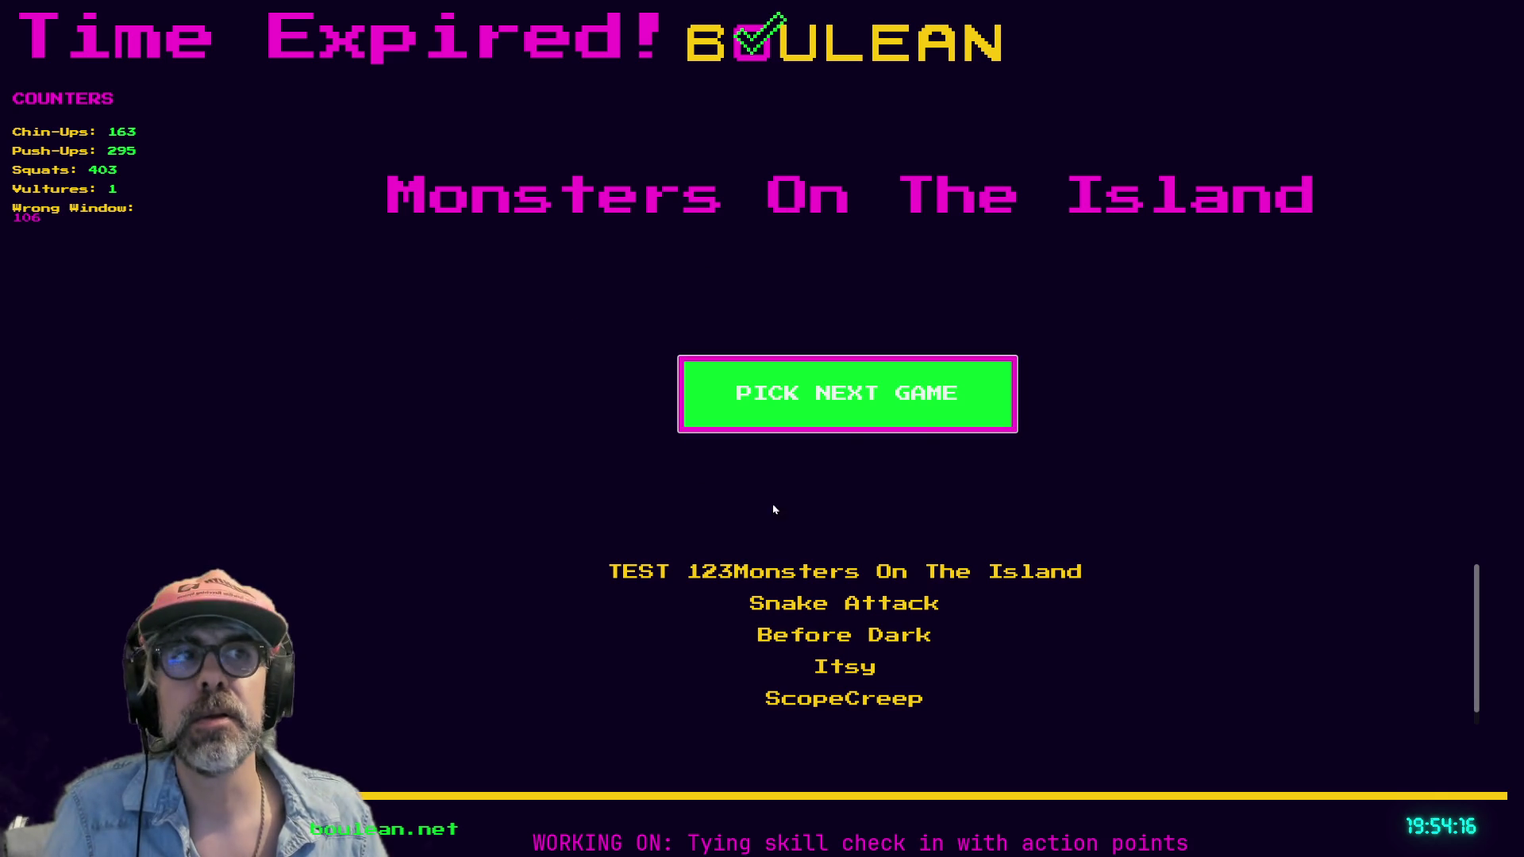
left_click(858, 402)
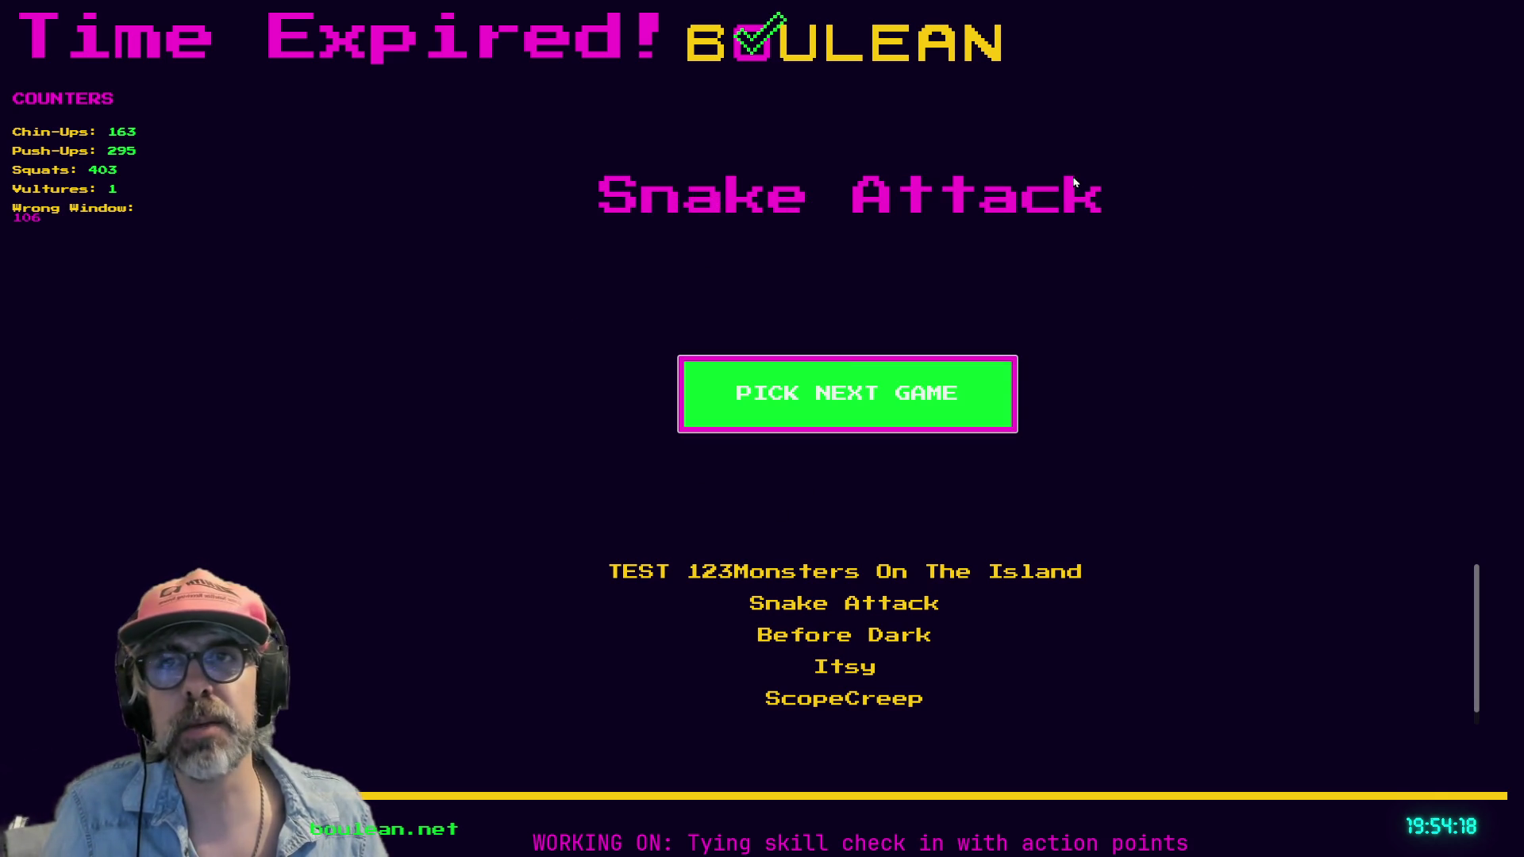
left_click(840, 385)
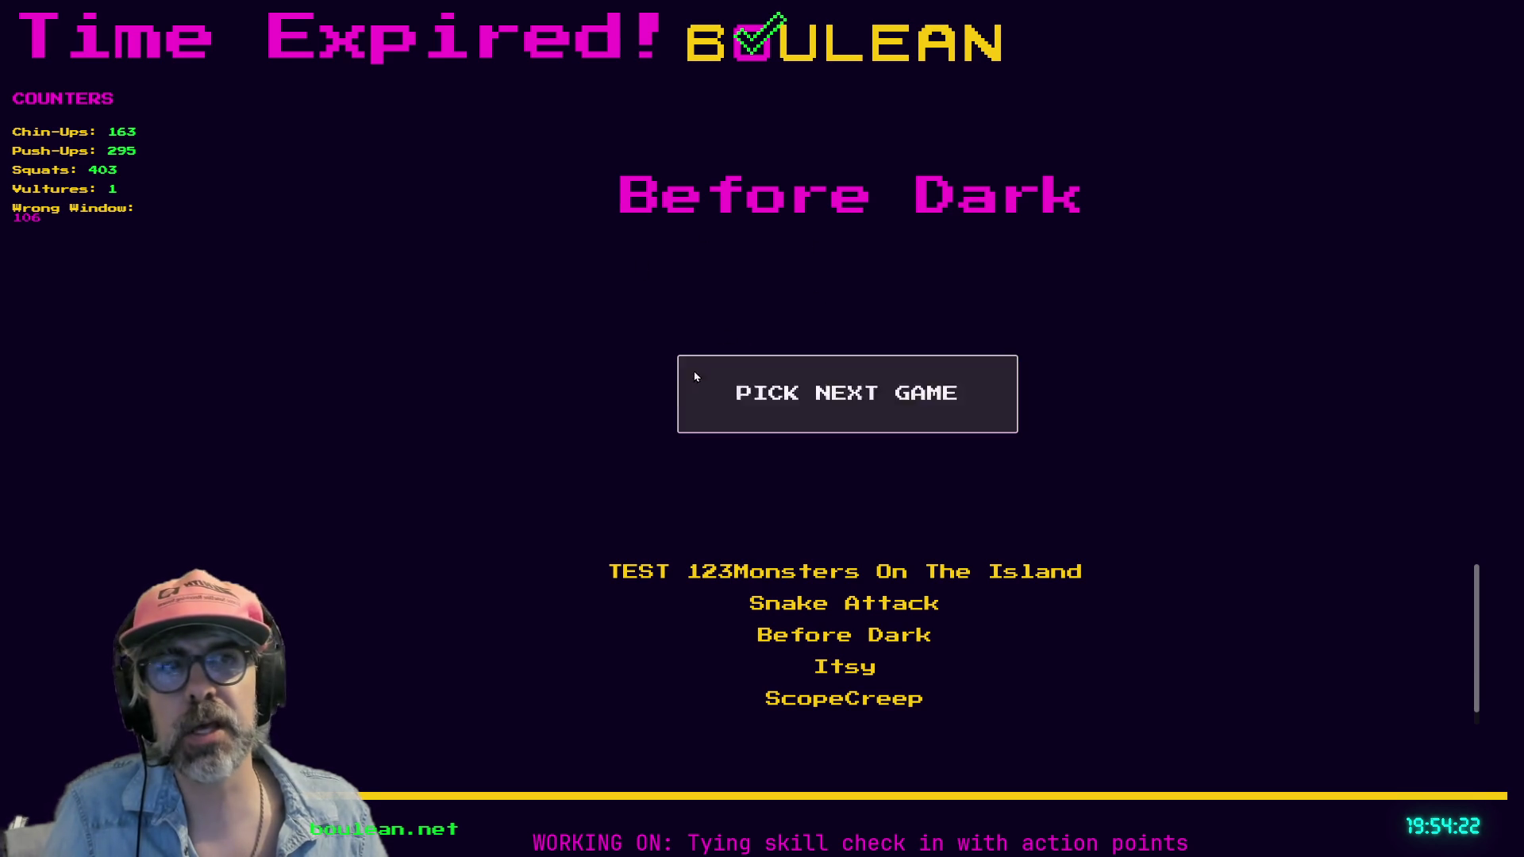
left_click(749, 392)
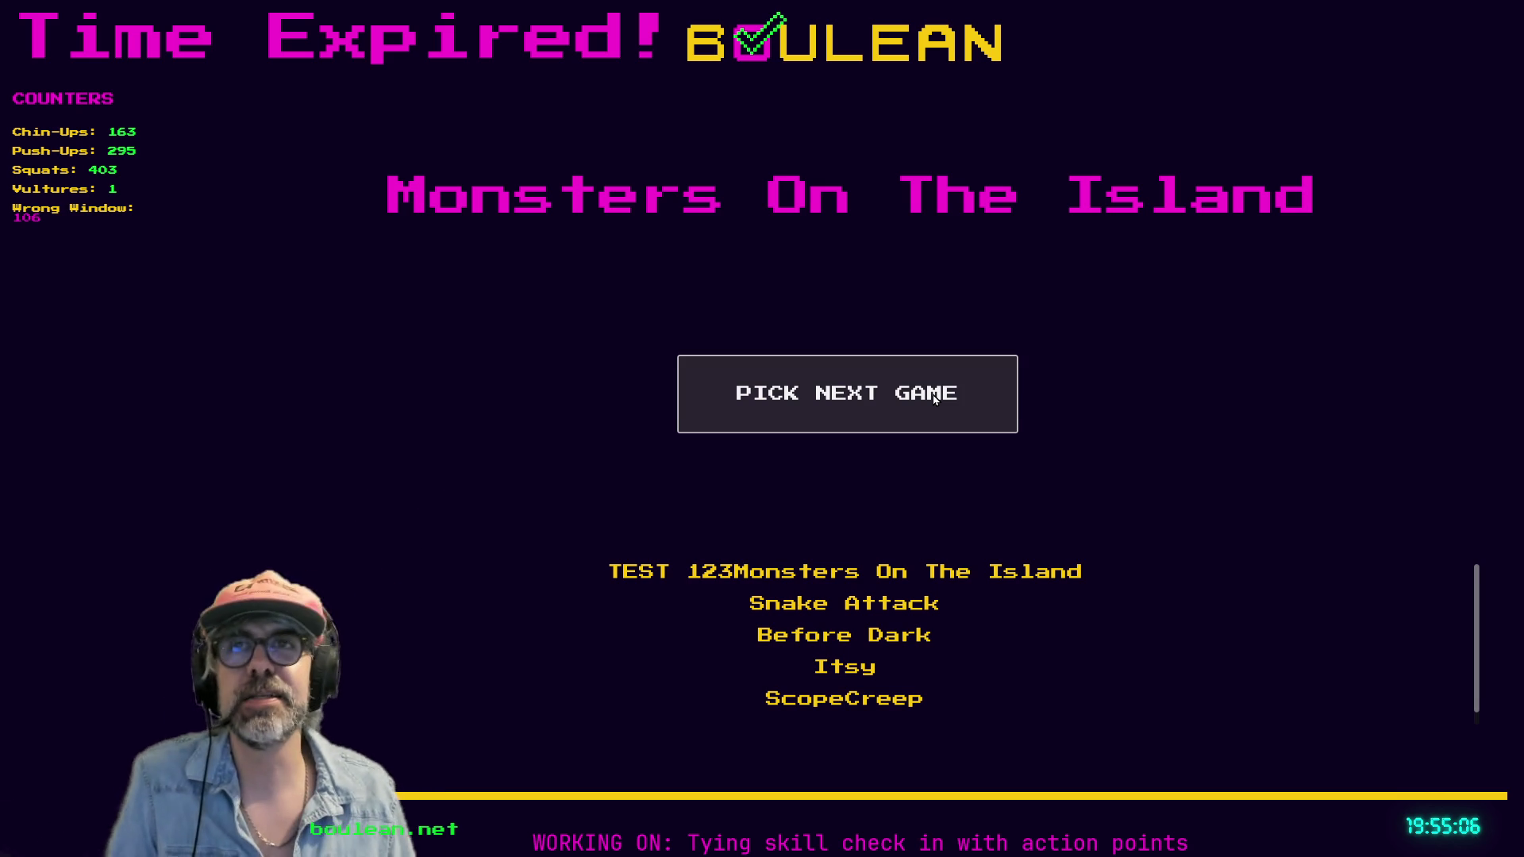
left_click(935, 398)
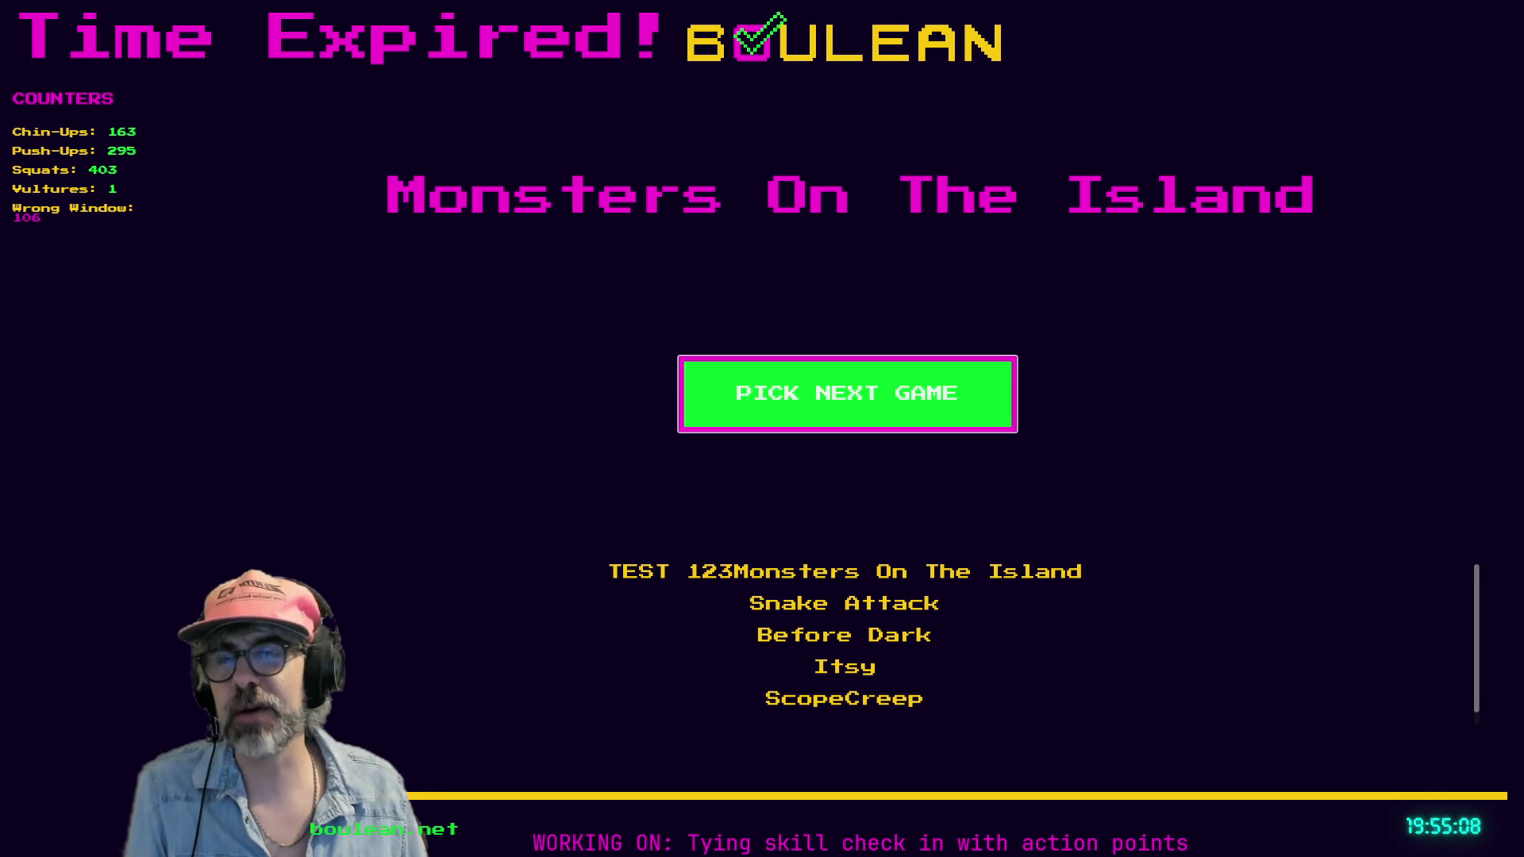
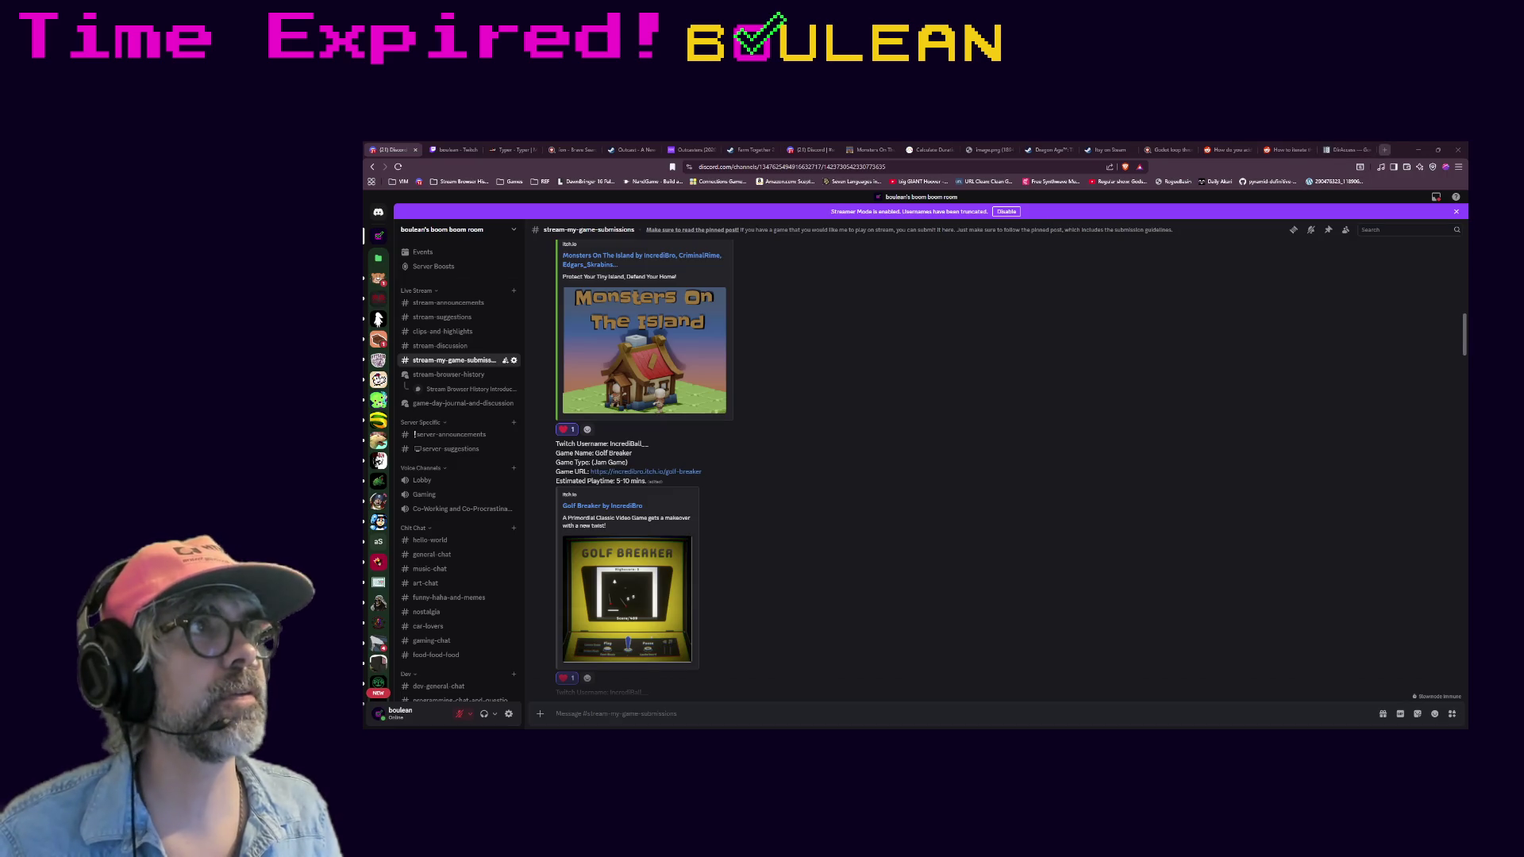
- Load the boulean Twitch clip page from a pasted link in a new browser tab
left_click(1383, 150)
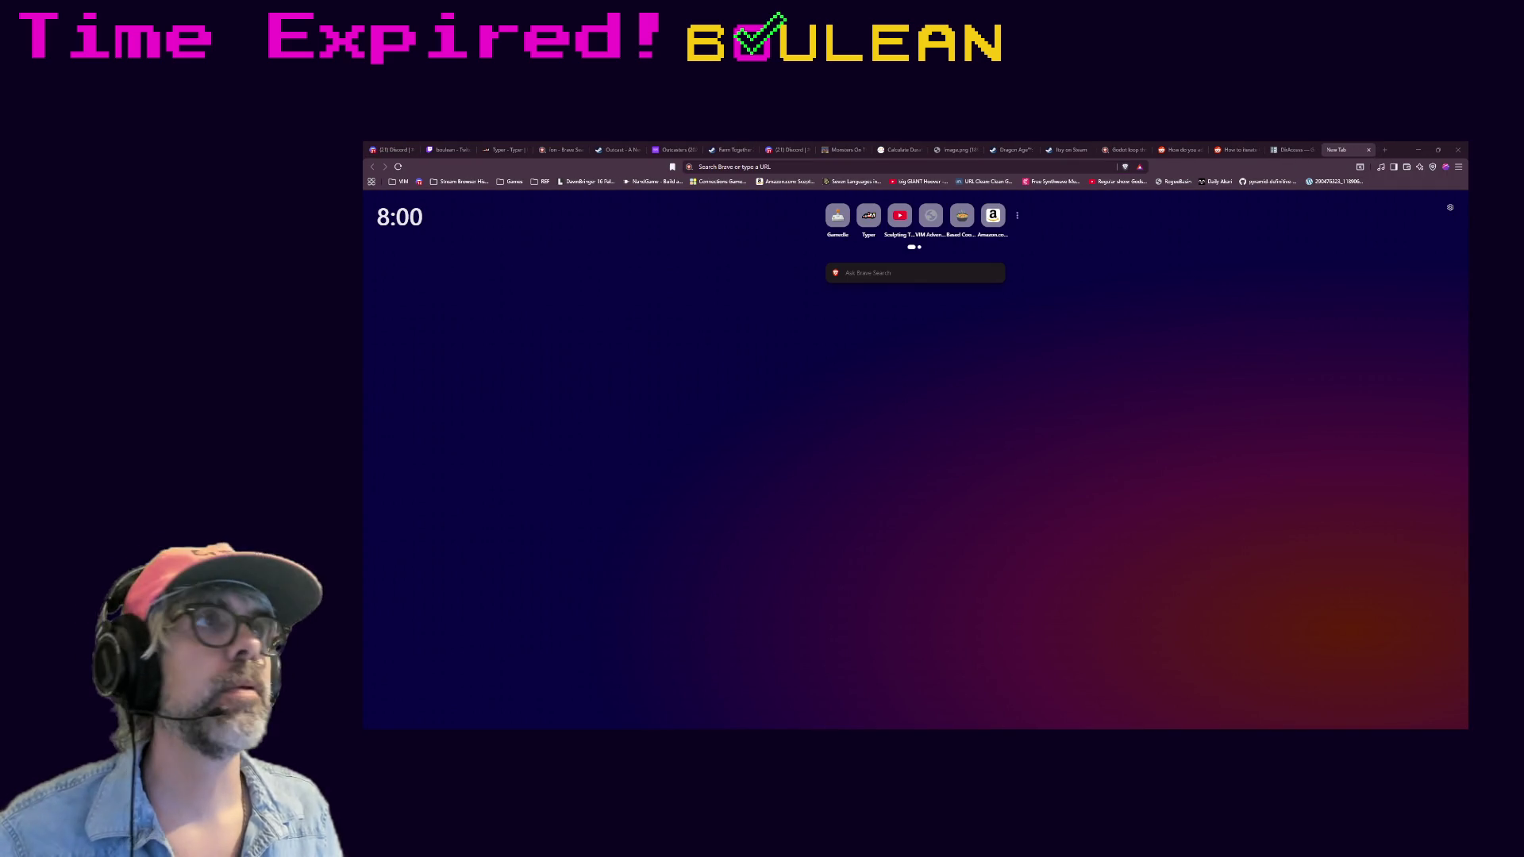
left_click(1008, 172)
key("ctrl+v")
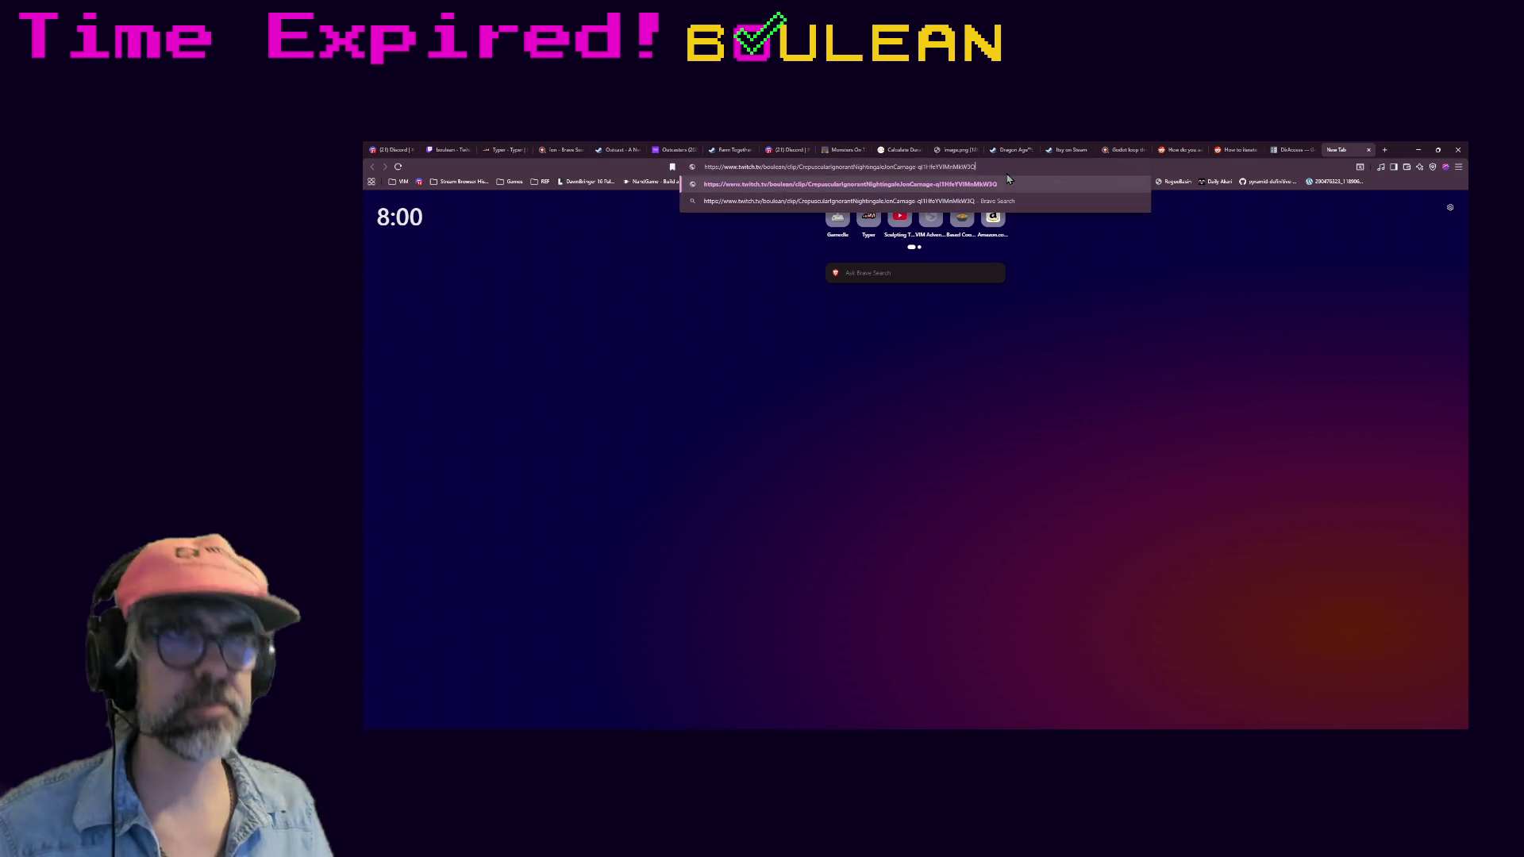
key("Return")
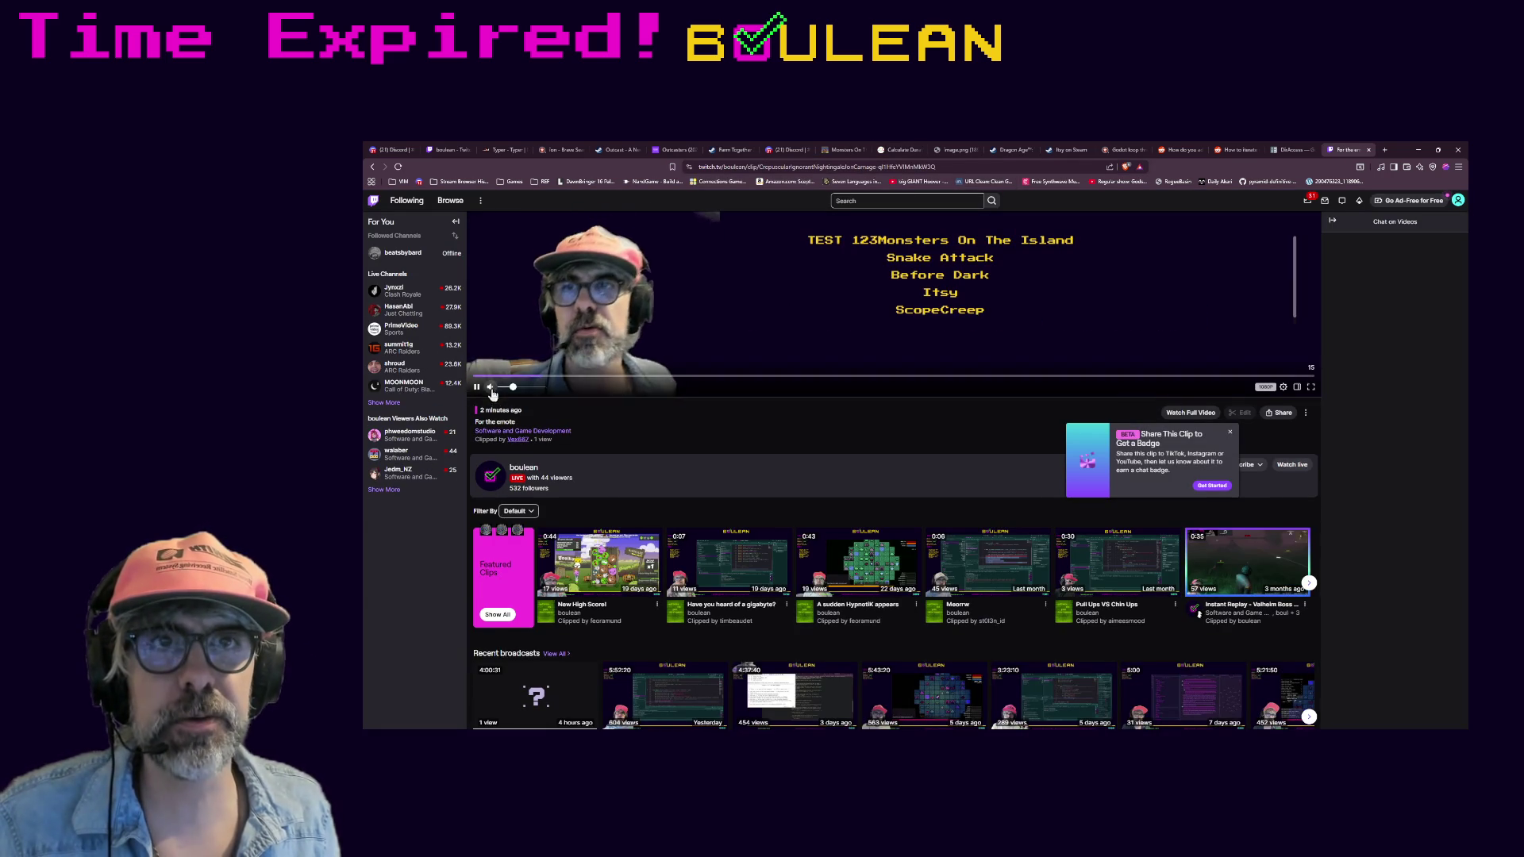
scroll(615, 439, "up", 3)
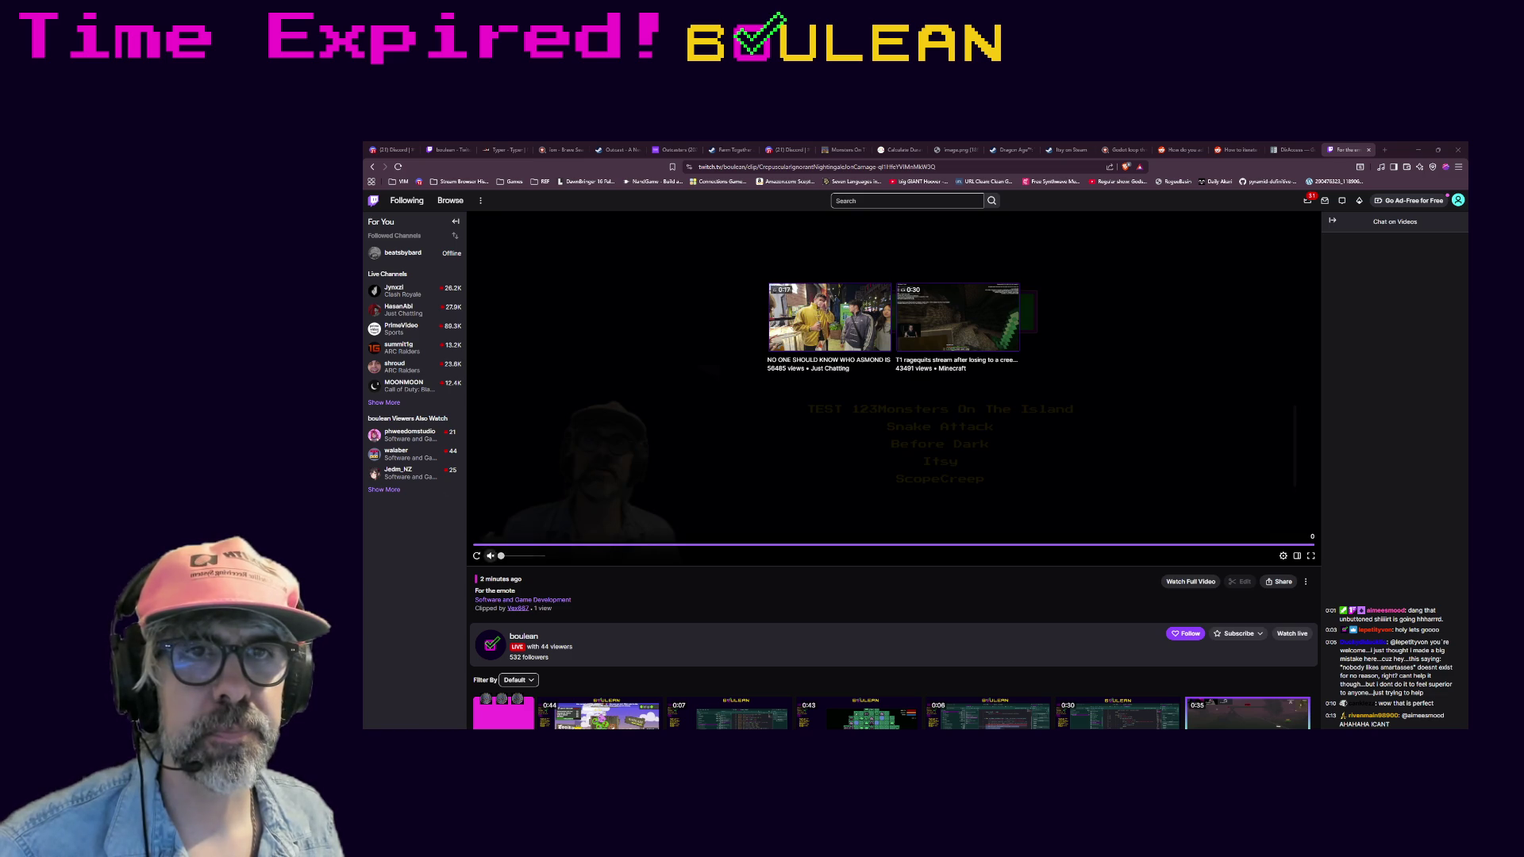
- Replay the boulean clip from the beginning after it reaches its end screen
left_click(476, 555)
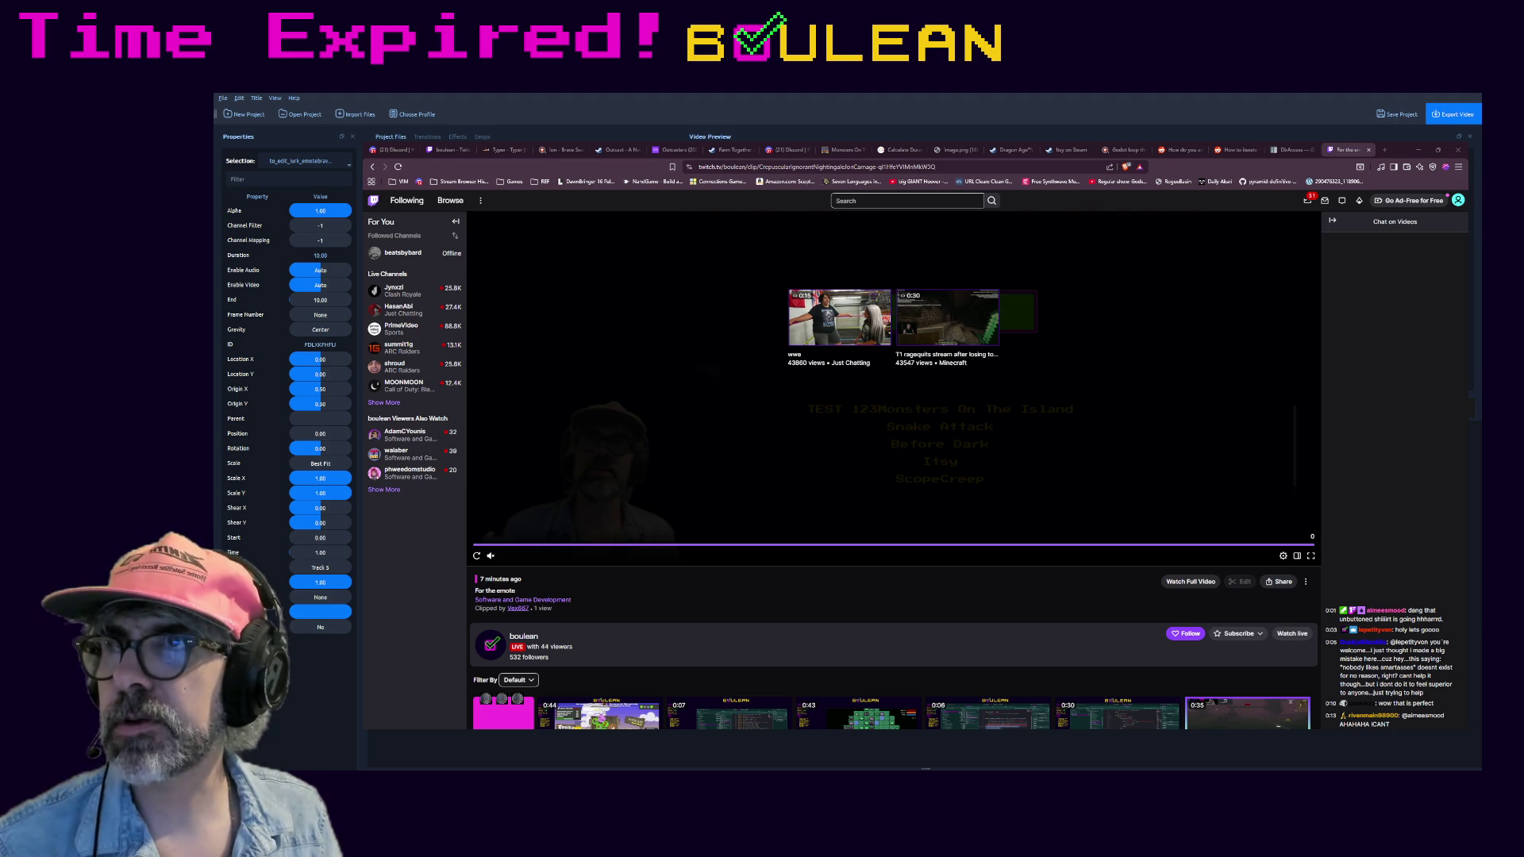
- Switch from the Brave browser back to the OpenShot editor
key("alt+Tab")
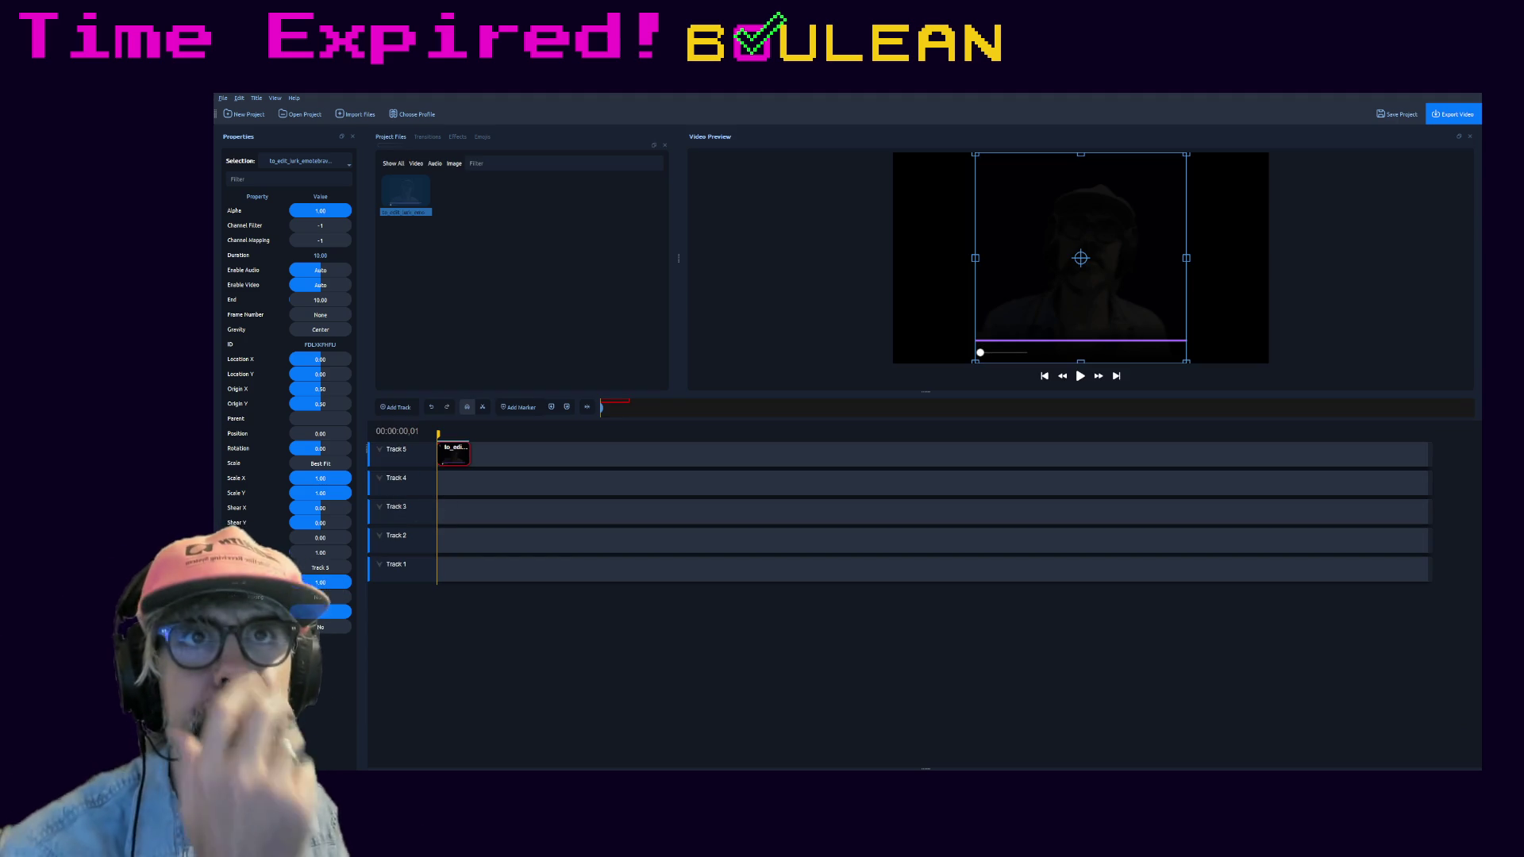
left_click(563, 299)
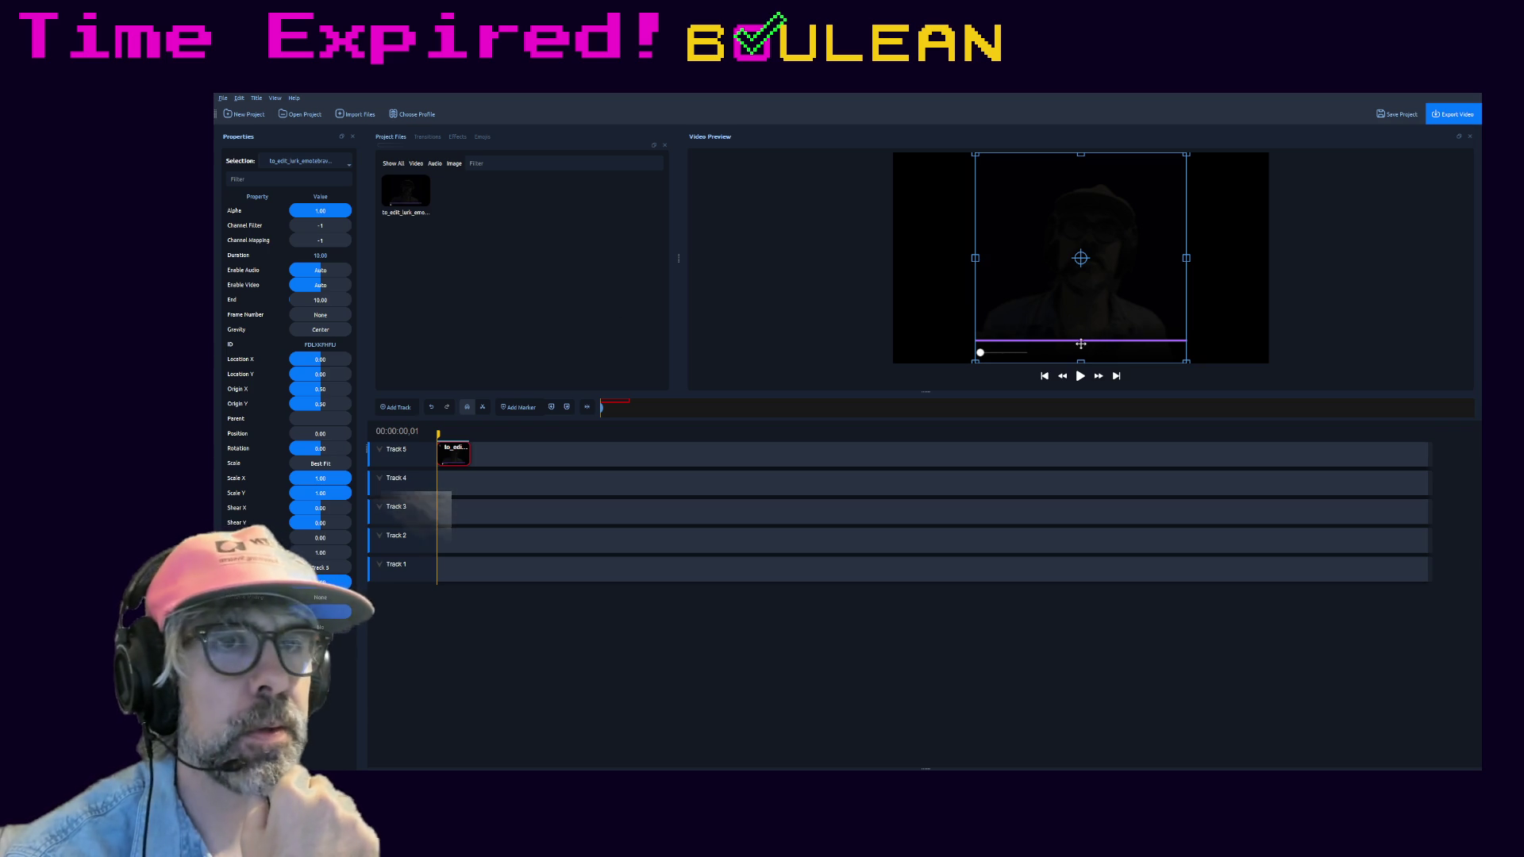
scroll(507, 456, "up", 3)
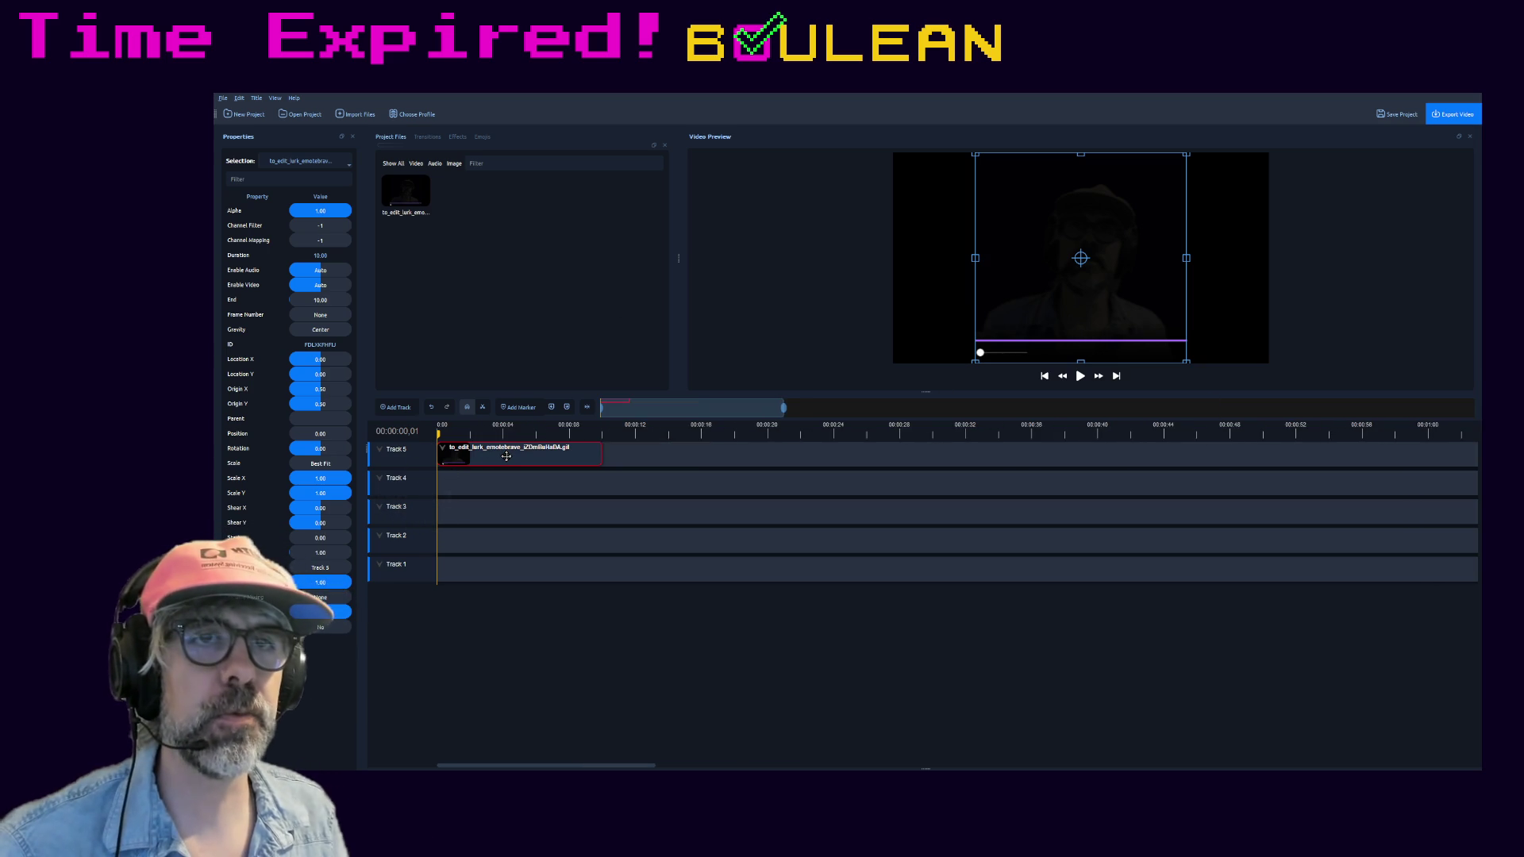
scroll(507, 455, "up", 2)
scroll(507, 455, "up", 1)
scroll(506, 457, "up", 2)
scroll(505, 456, "up", 1)
scroll(506, 456, "up", 2)
scroll(505, 456, "up", 1)
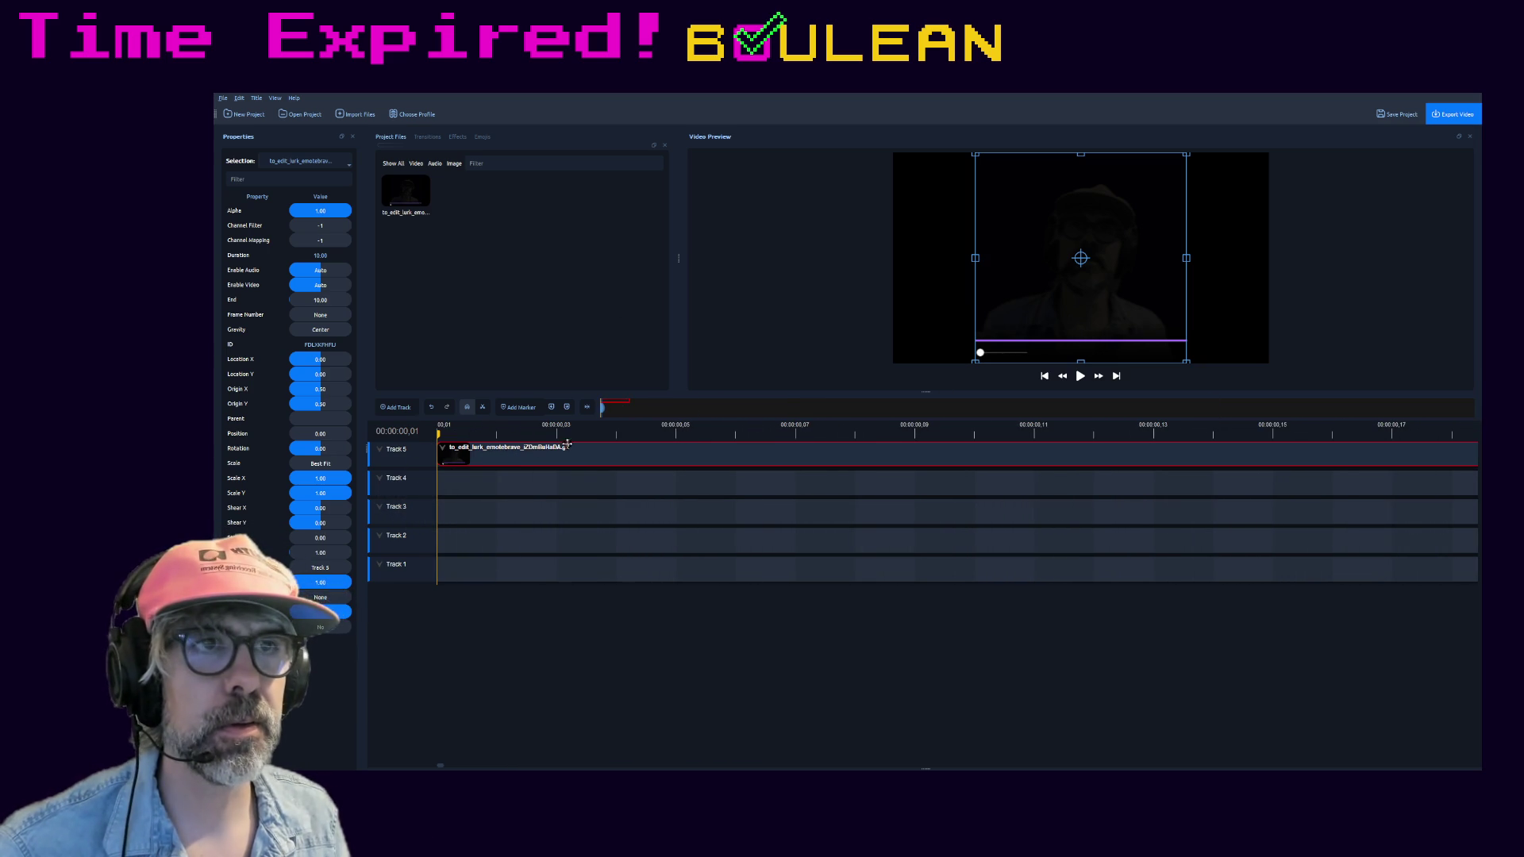
left_click(797, 436)
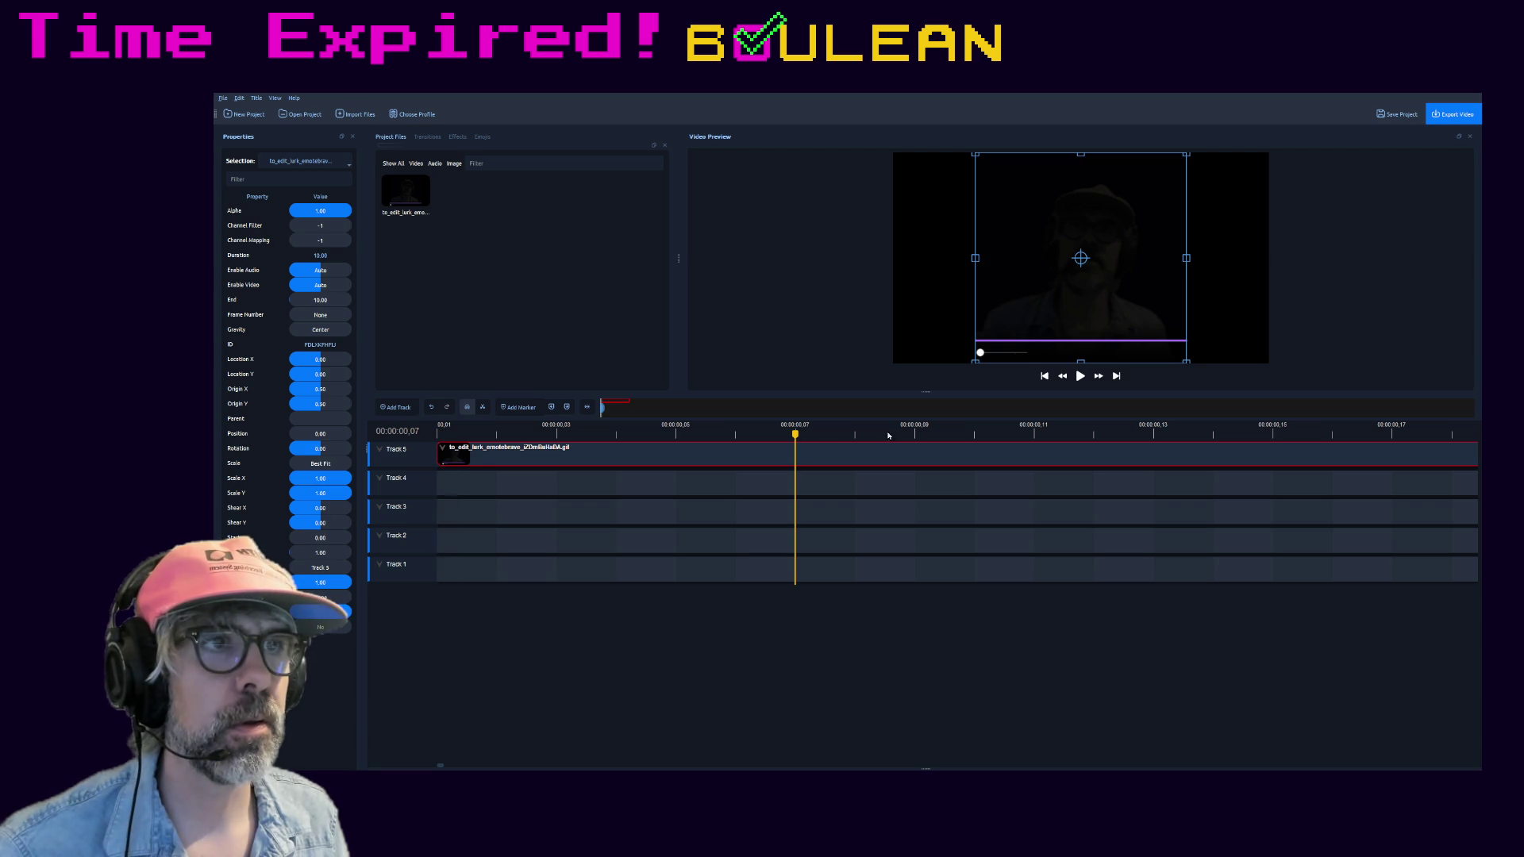
left_click(1081, 434)
left_click(1203, 434)
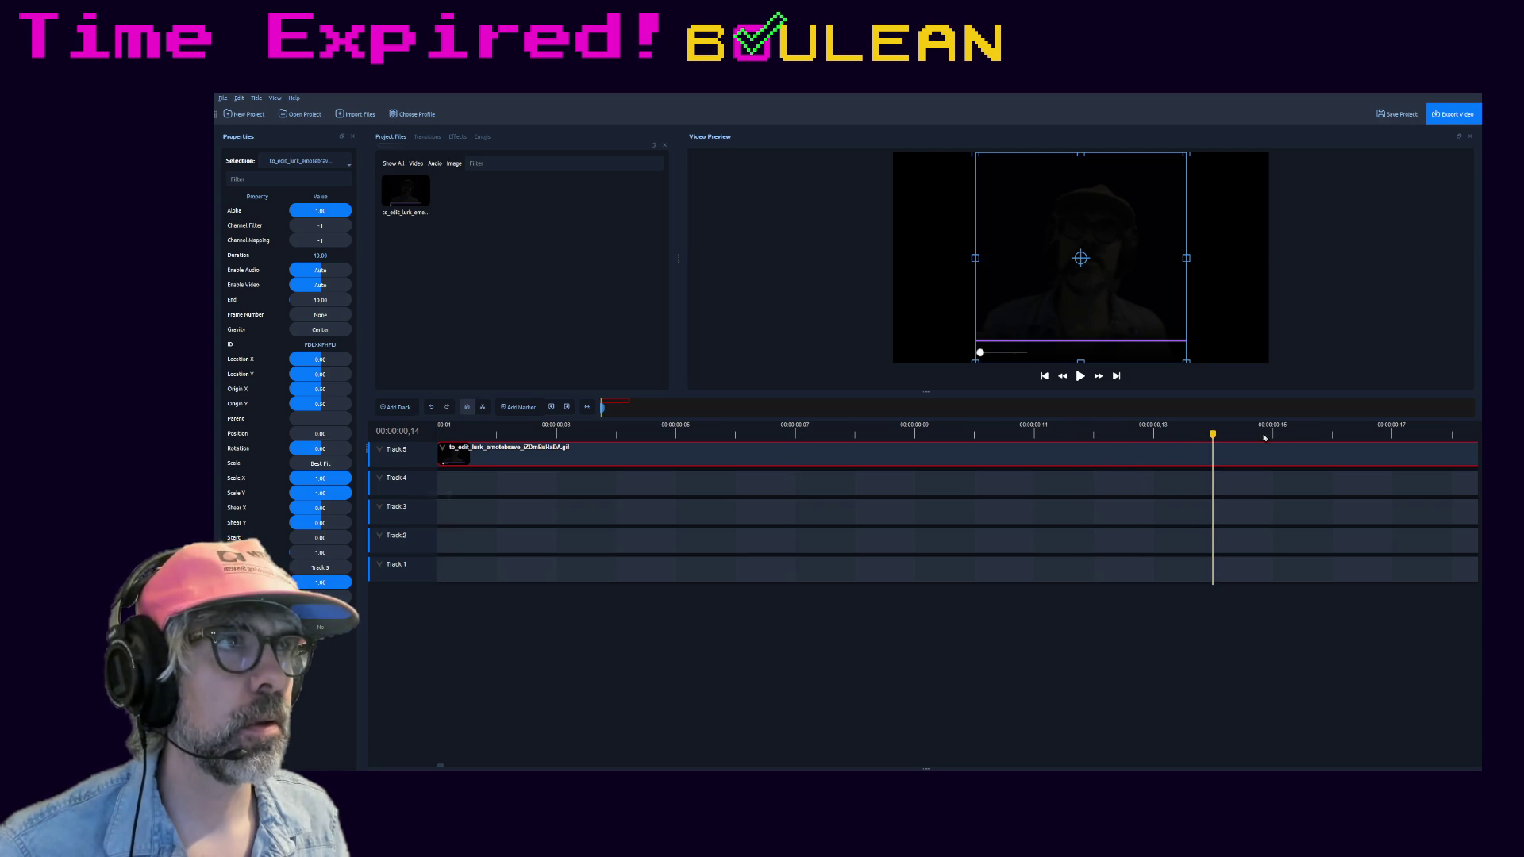
left_click(1300, 437)
scroll(1202, 455, "down", 2)
scroll(1201, 455, "down", 1)
scroll(1201, 455, "down", 2)
left_click_drag(1001, 433, 1215, 434)
scroll(1082, 500, "down", 2)
scroll(1072, 500, "down", 1)
scroll(1040, 497, "down", 1)
scroll(1042, 489, "down", 1)
scroll(1042, 489, "down", 1)
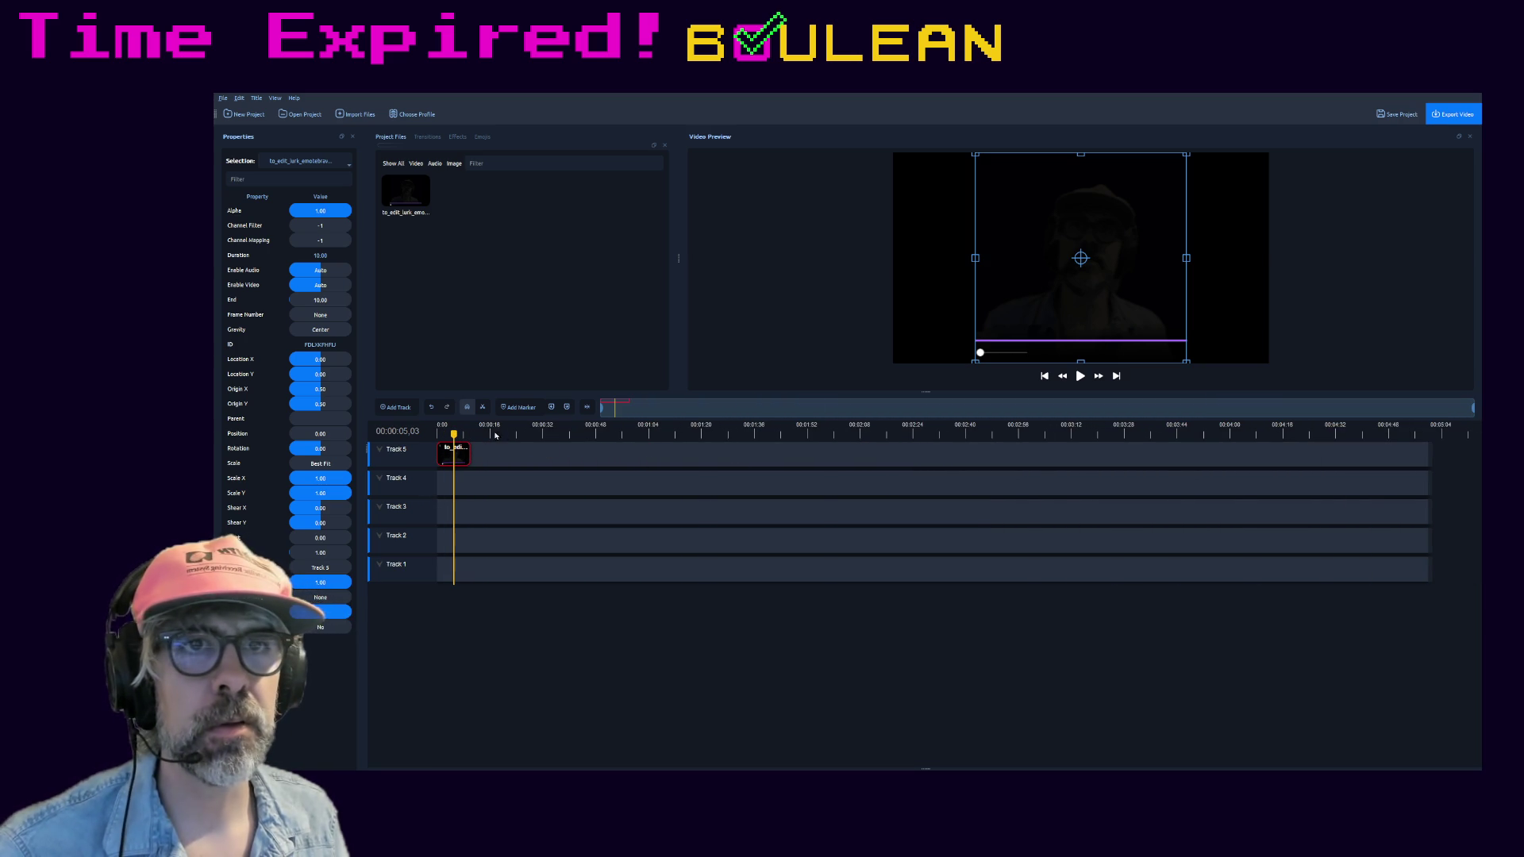
key("space")
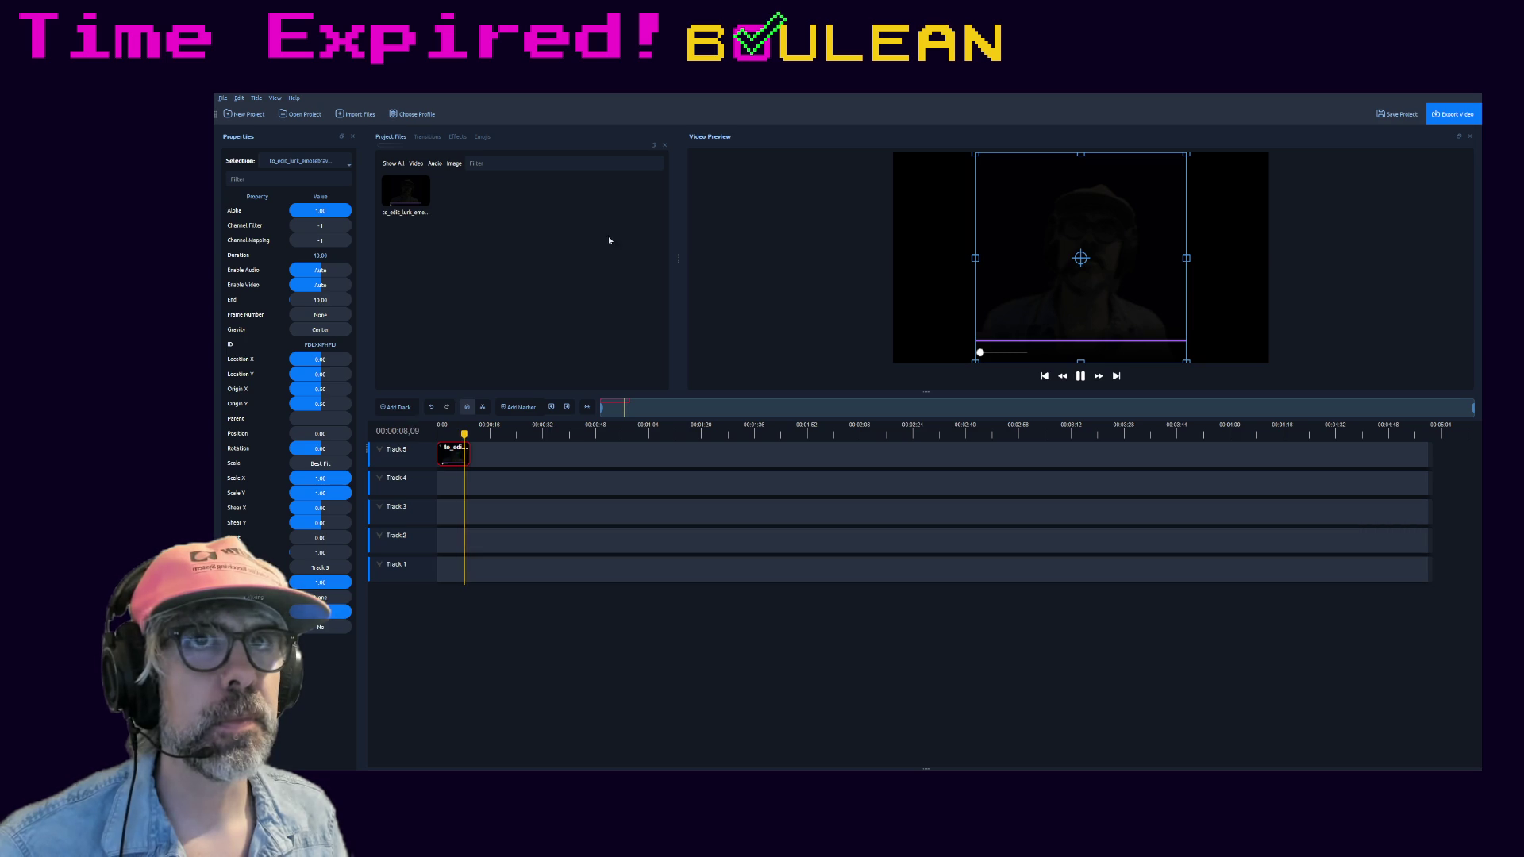
- Pause playback, try the clip file on Track 3, then delete the emote clip from Track 5
key("space")
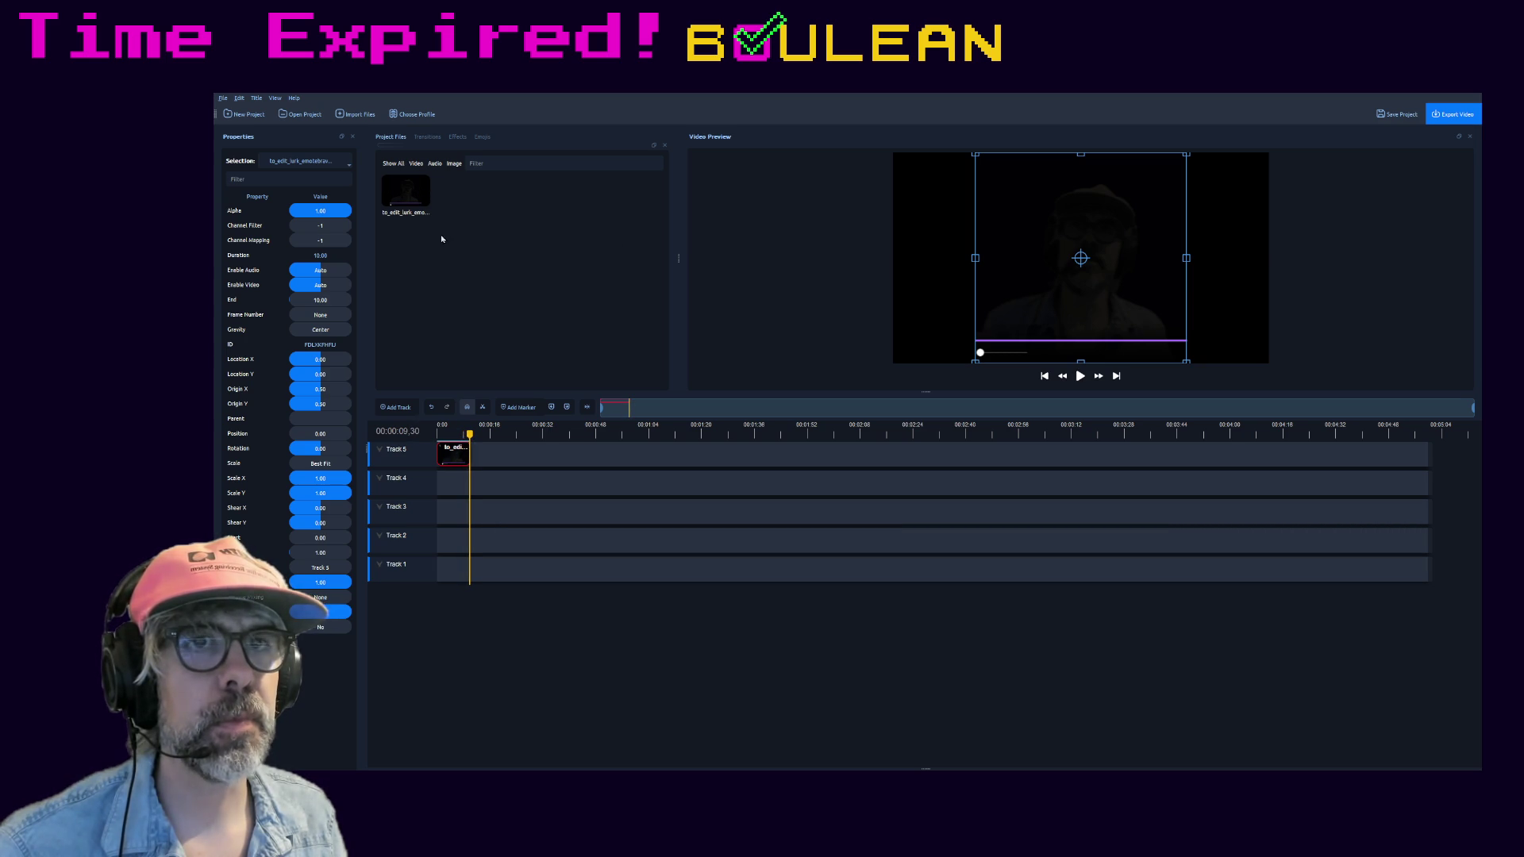
left_click(409, 187)
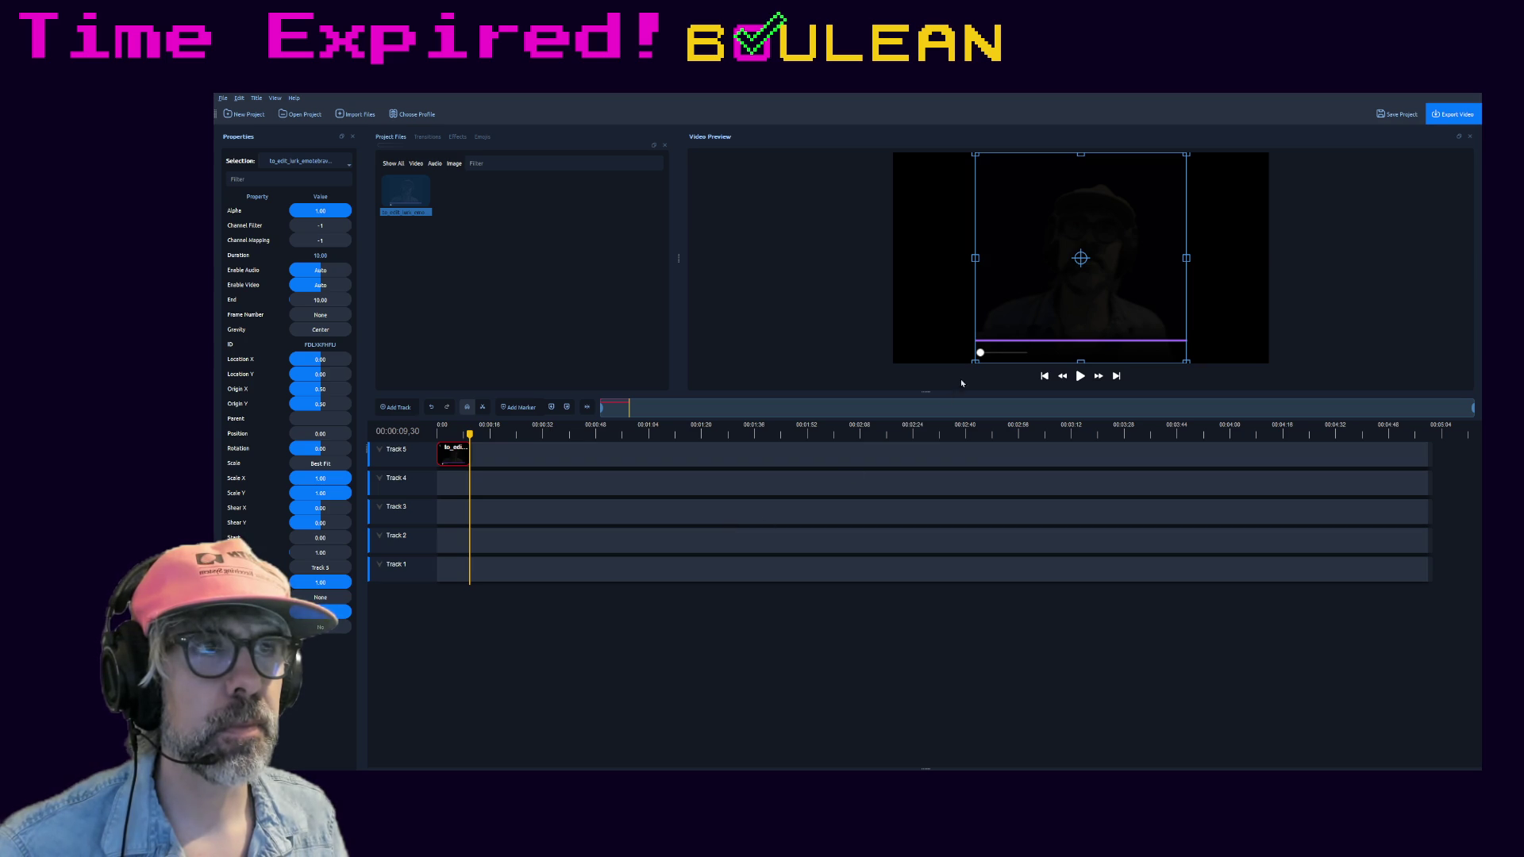
left_click_drag(405, 193, 435, 504)
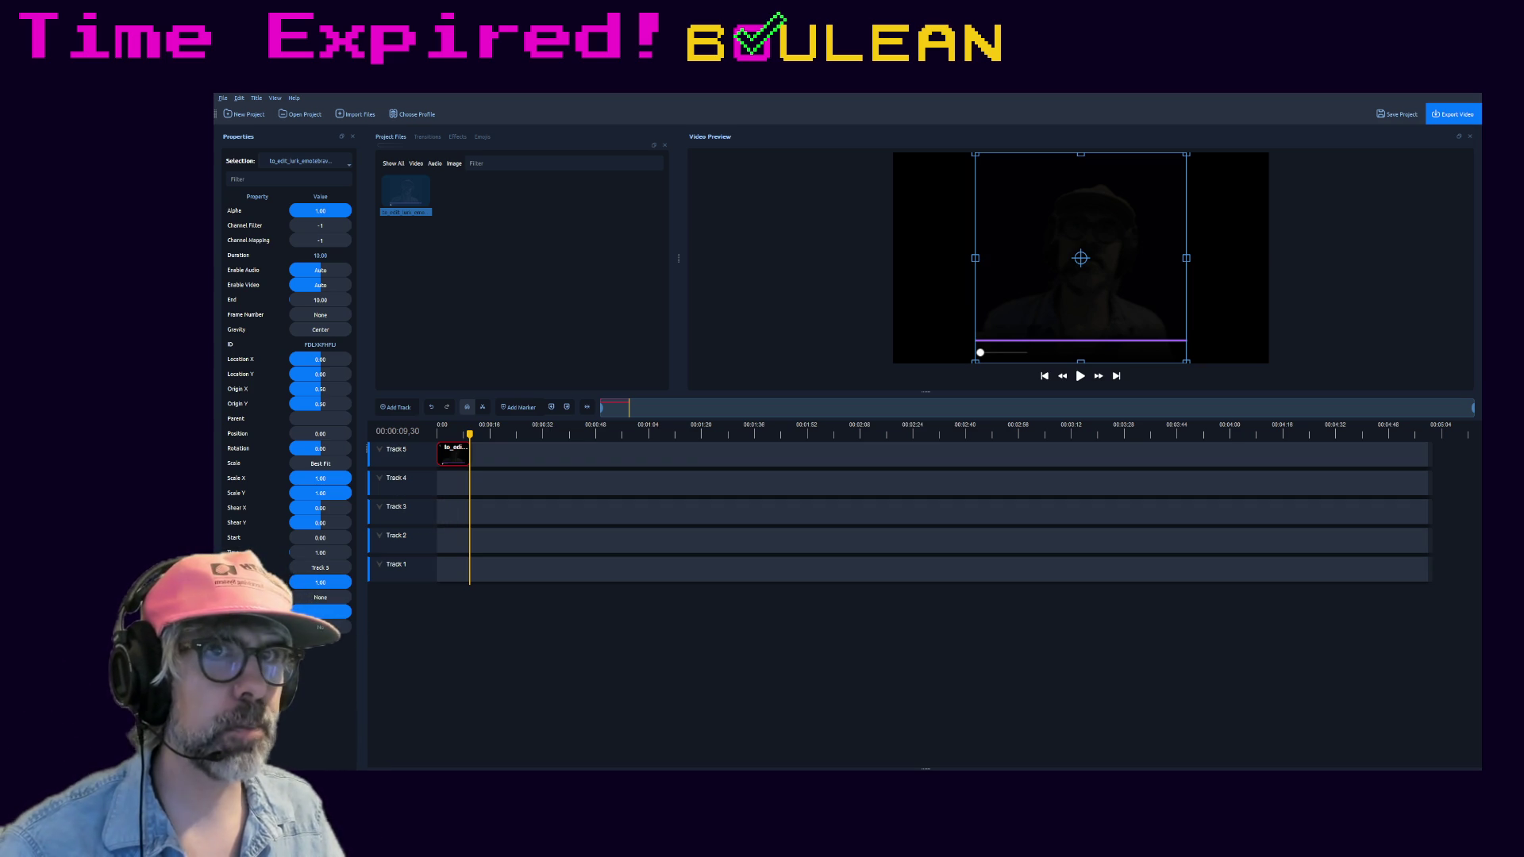
key("Delete")
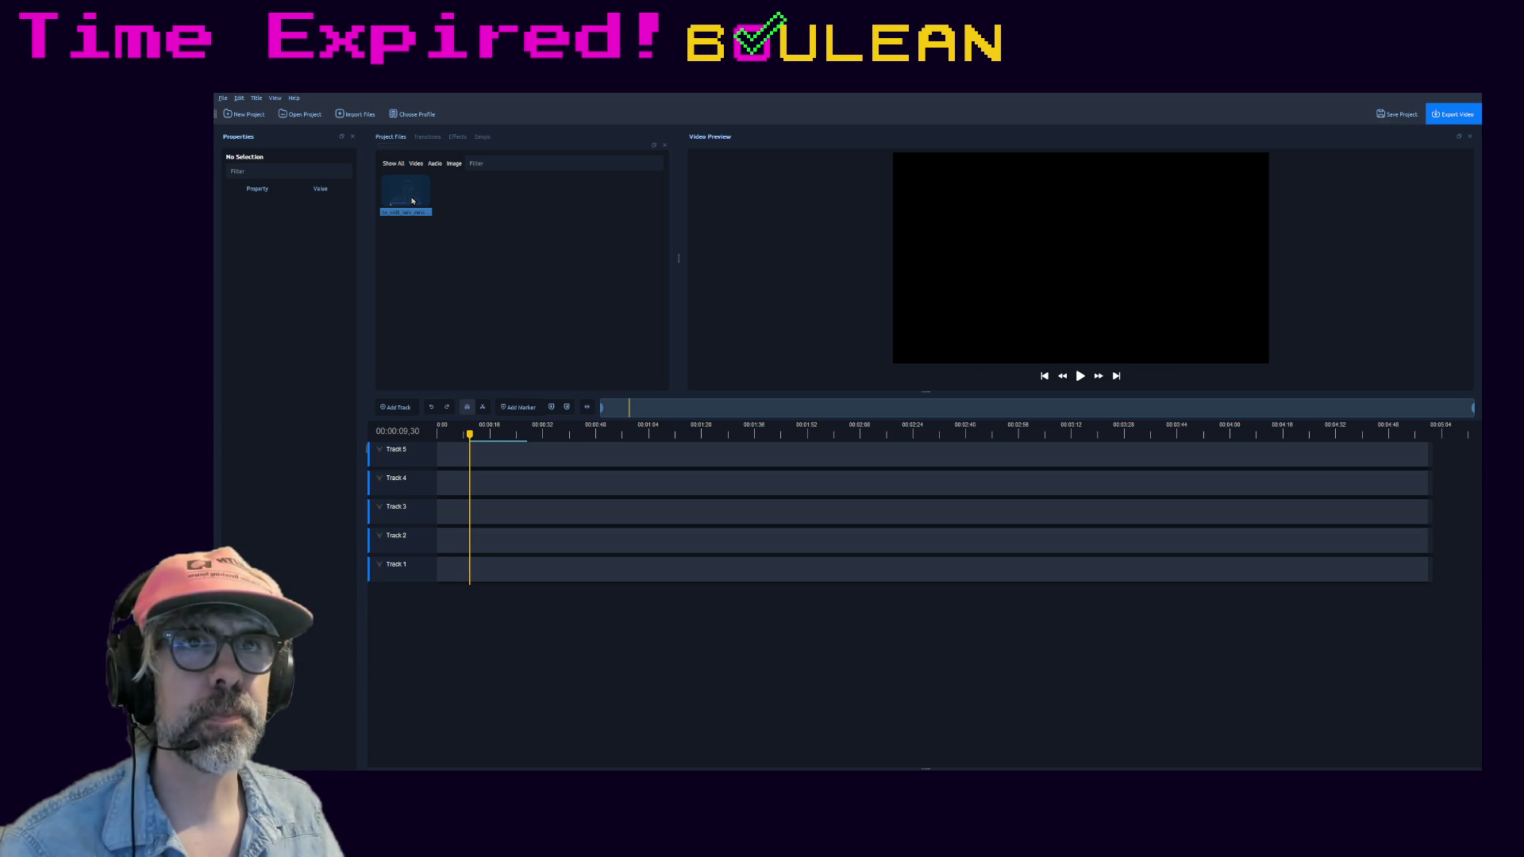
- Undo removing the clip file and import two more GIF clips into Project Files
key("Delete")
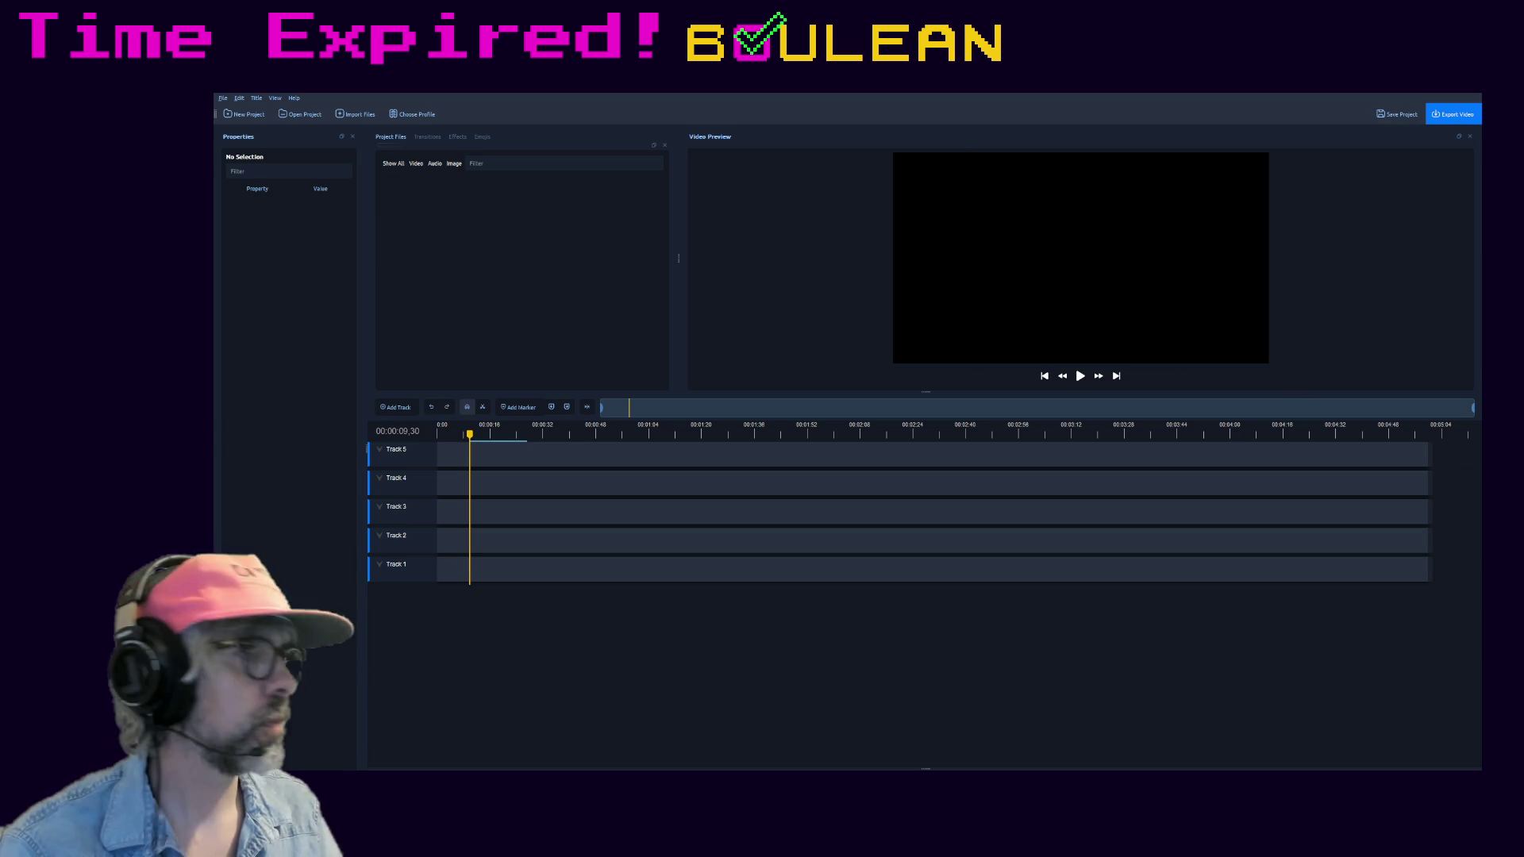
key("ctrl+z")
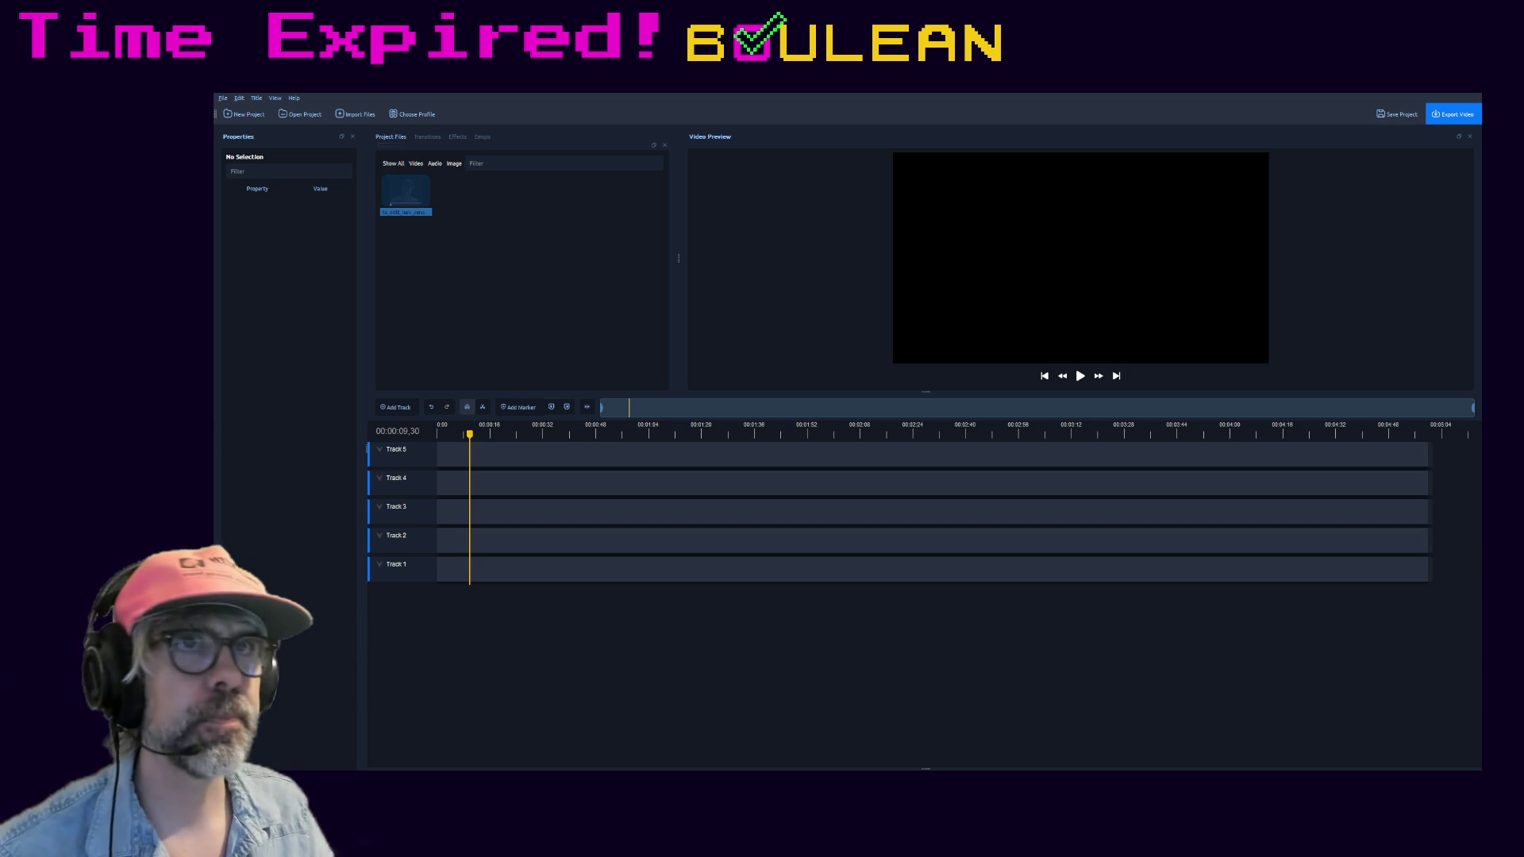
left_click(463, 199)
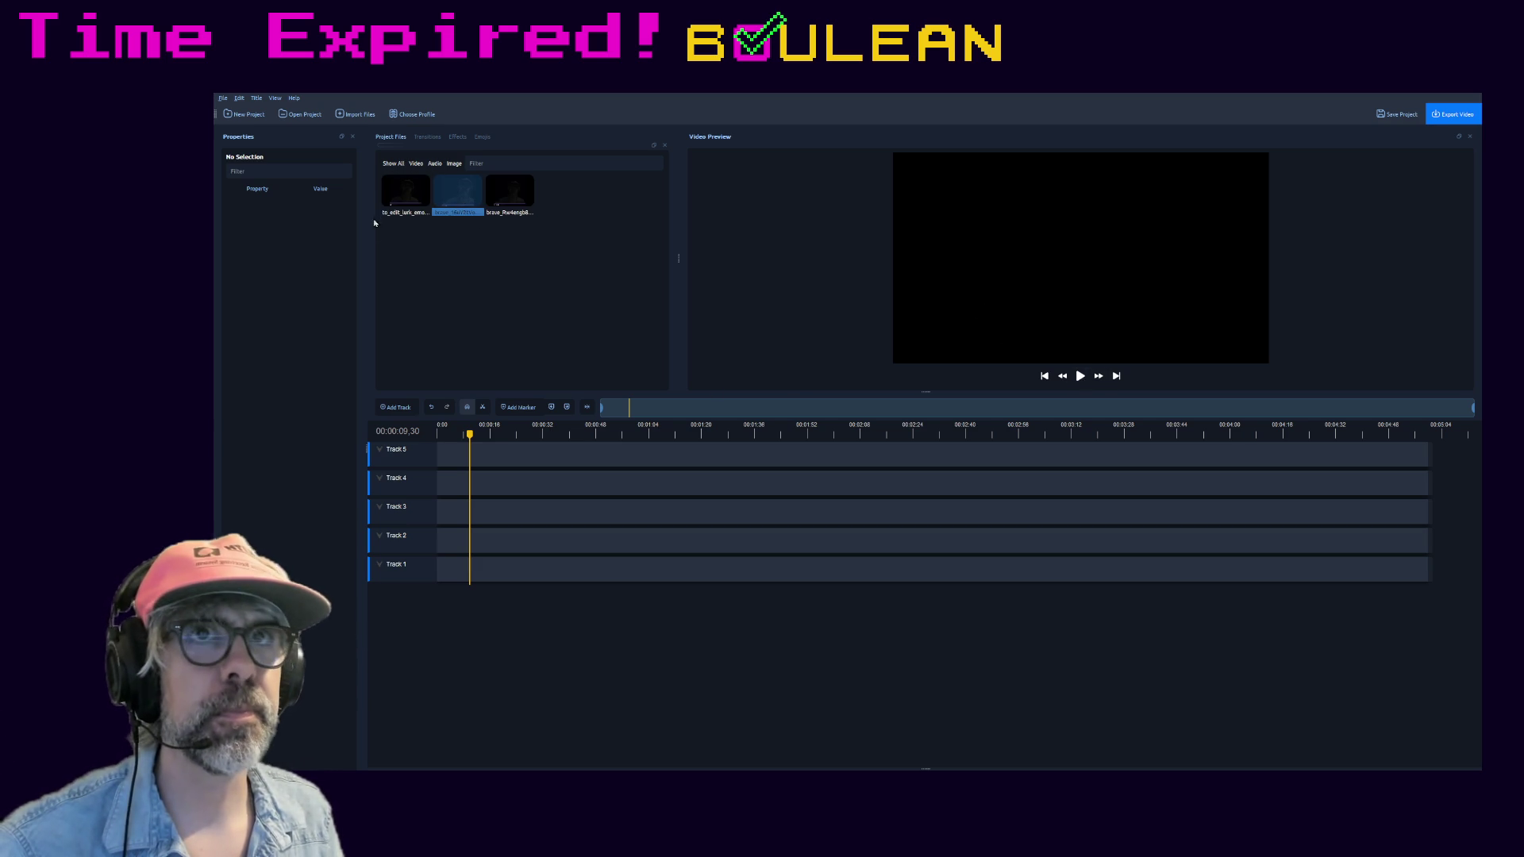
left_click(396, 203)
- Place the first clip at the start of Track 5 and preview it from the beginning
left_click_drag(402, 191, 464, 450)
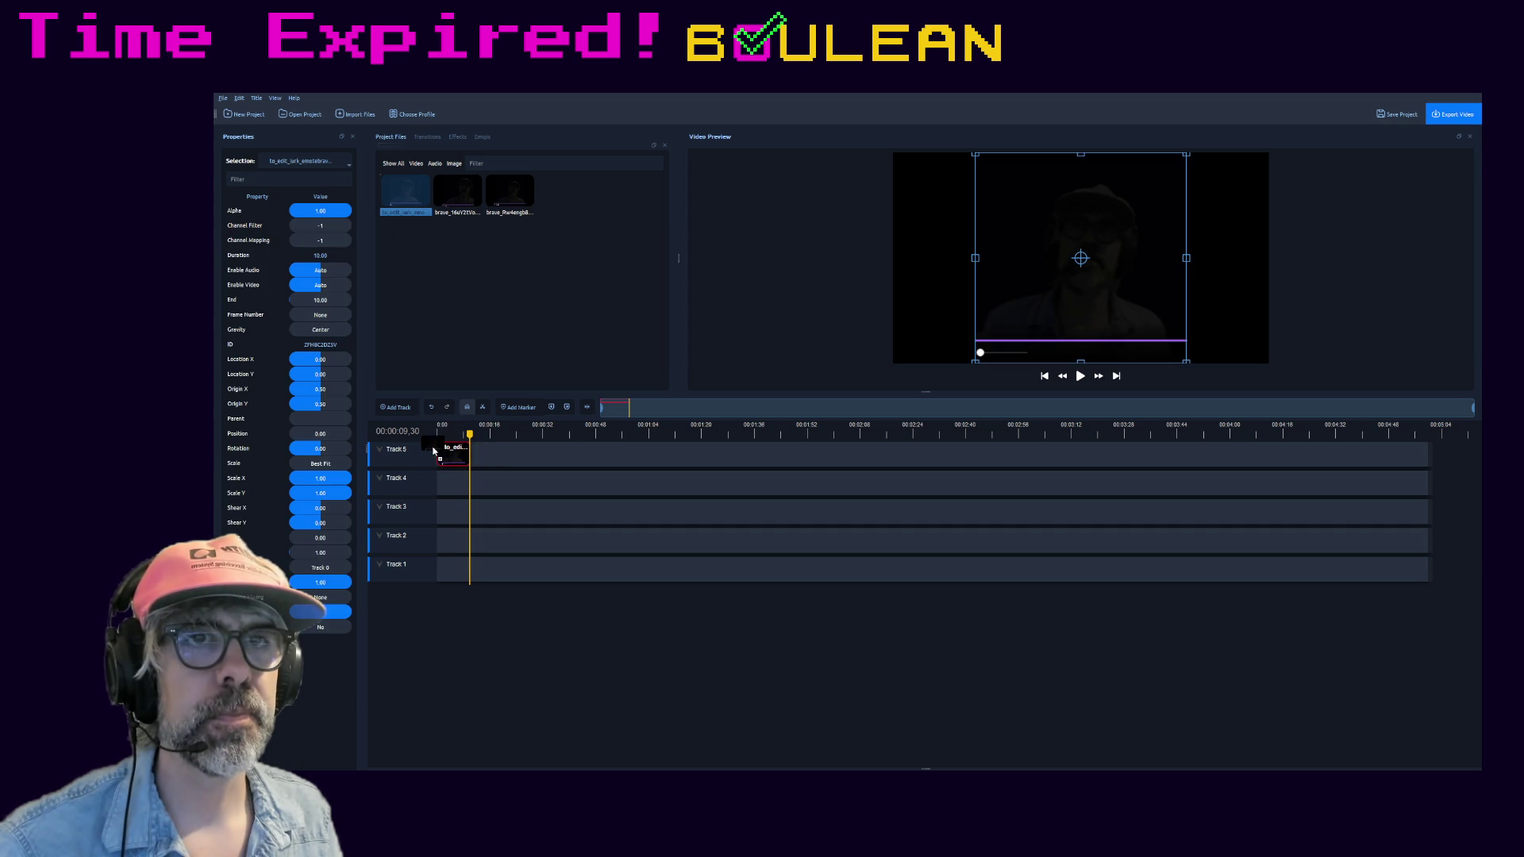
left_click(439, 431)
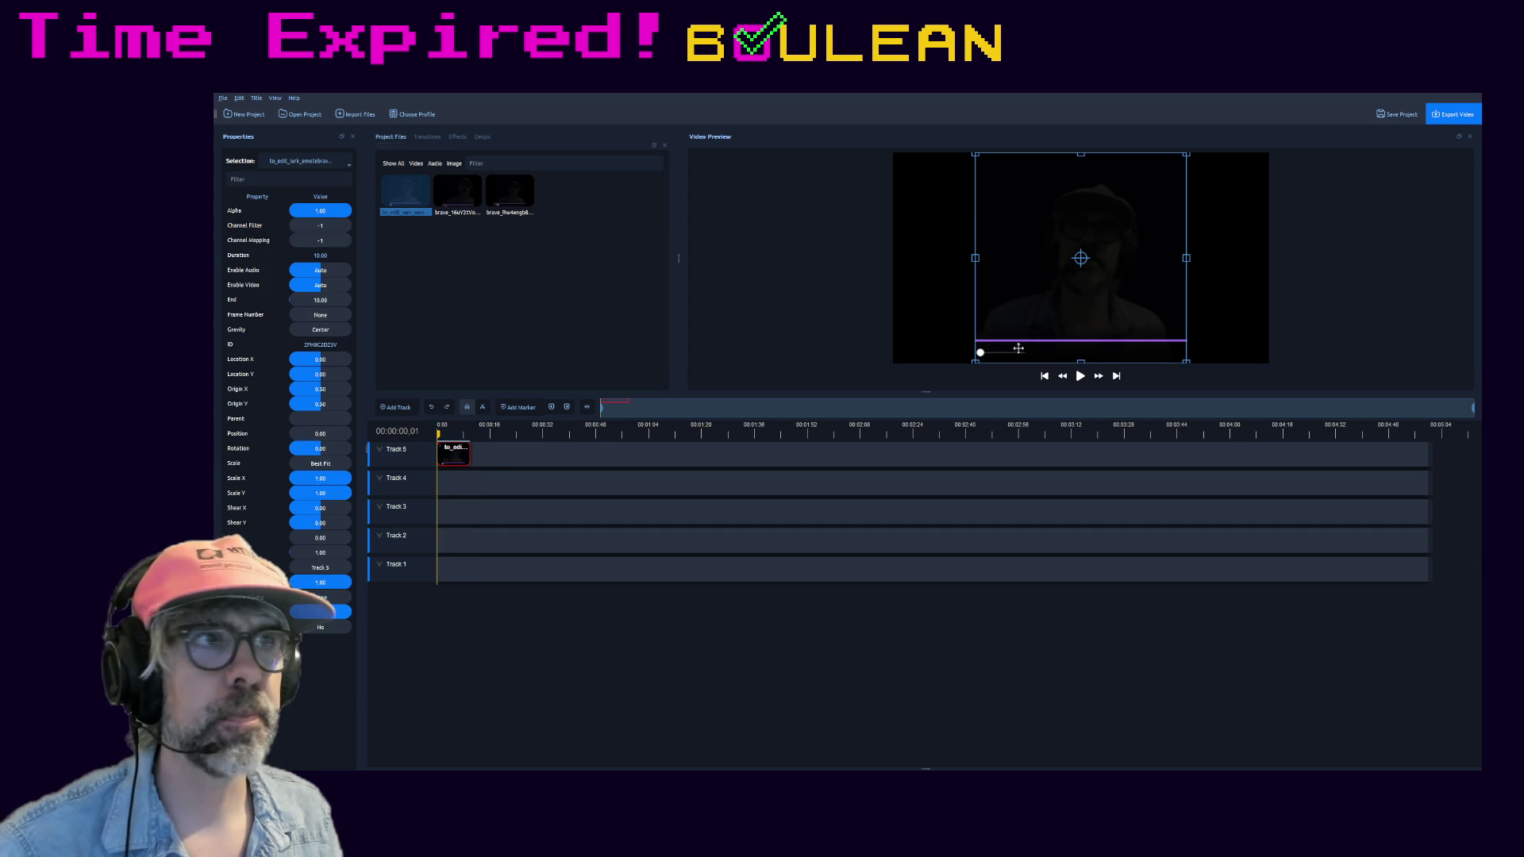
left_click(1081, 376)
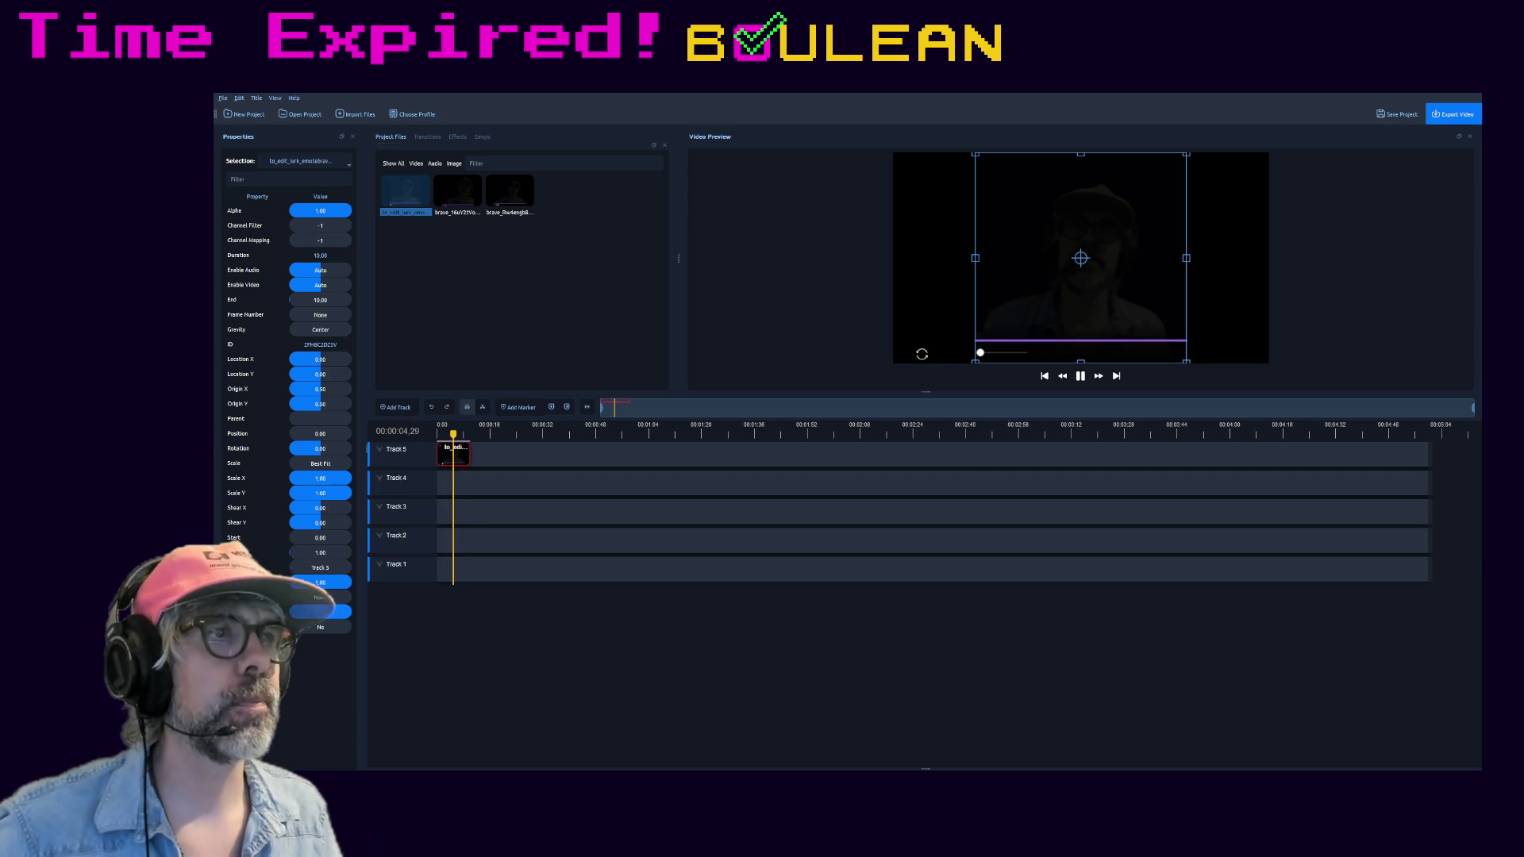
left_click(1079, 377)
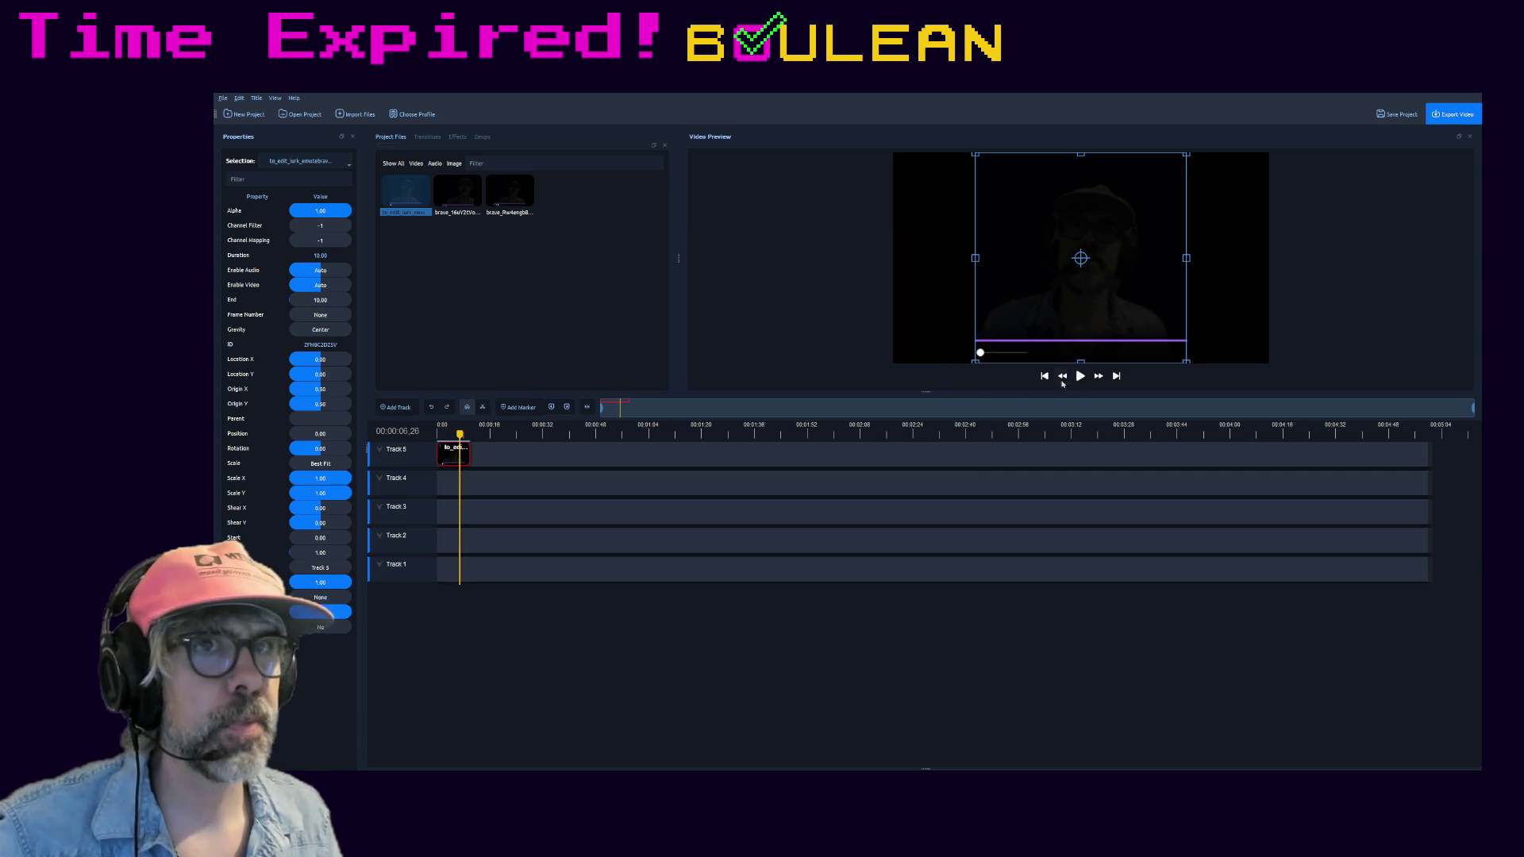
- Layer the second clip on Track 4 and another recorded clip on Track 3
left_click(451, 192)
left_click_drag(451, 192, 471, 487)
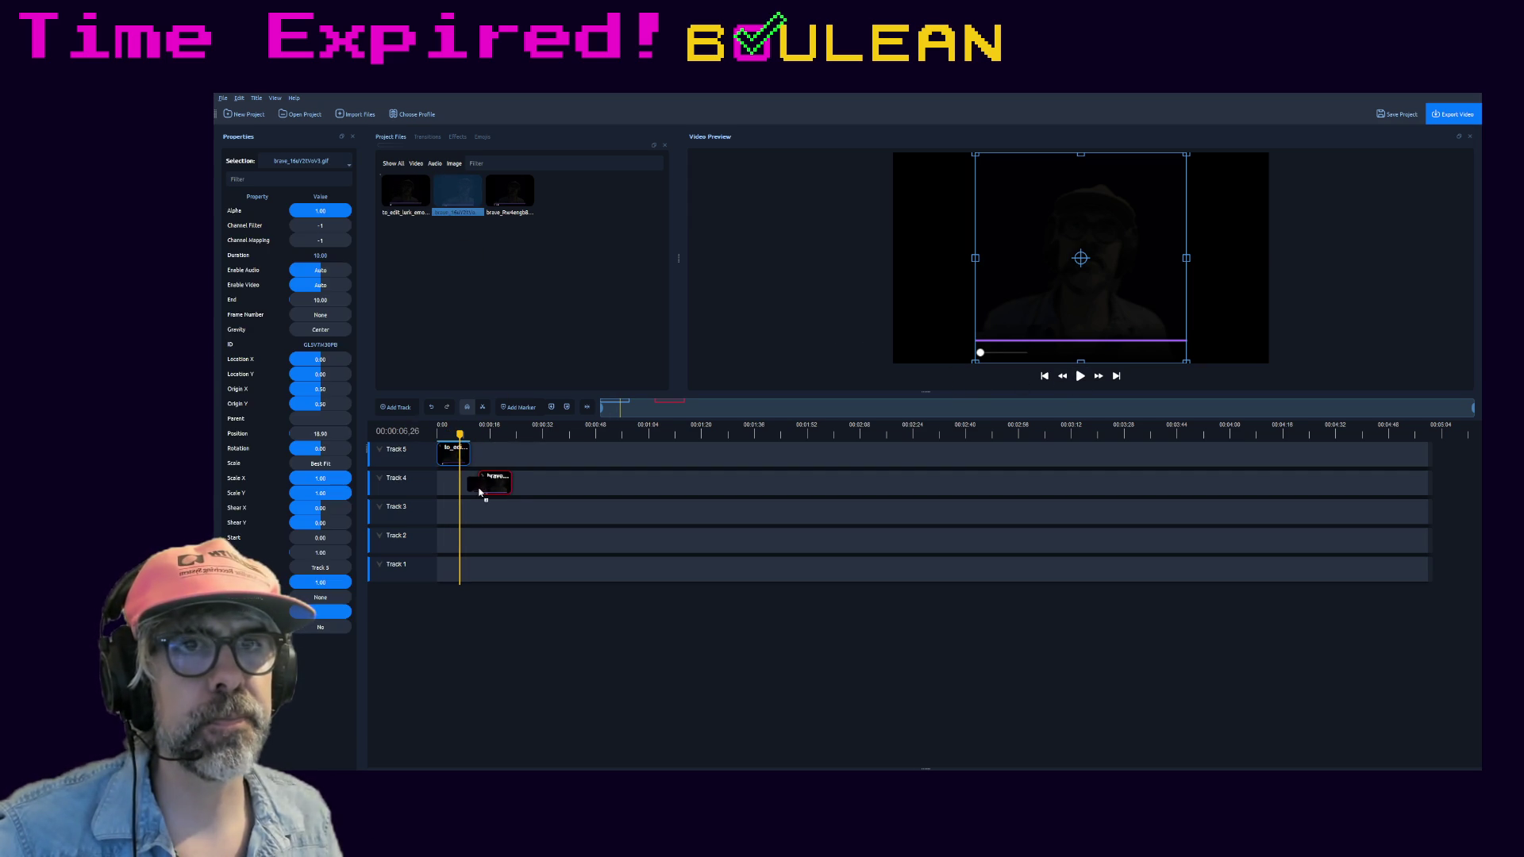
left_click_drag(509, 196, 515, 510)
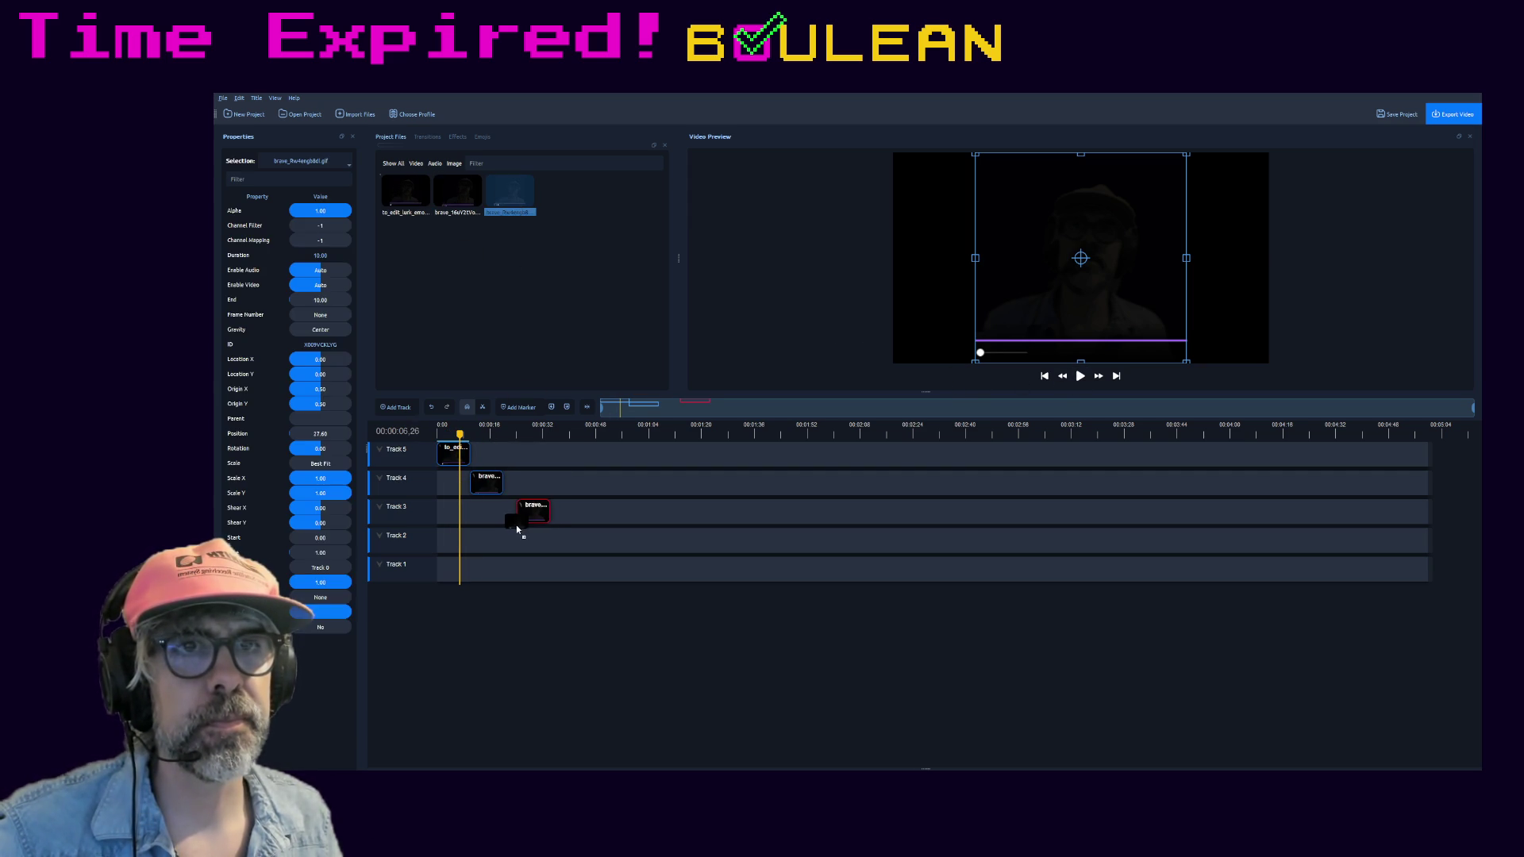
- Play back the three layered clips in the Video Preview
left_click(1079, 376)
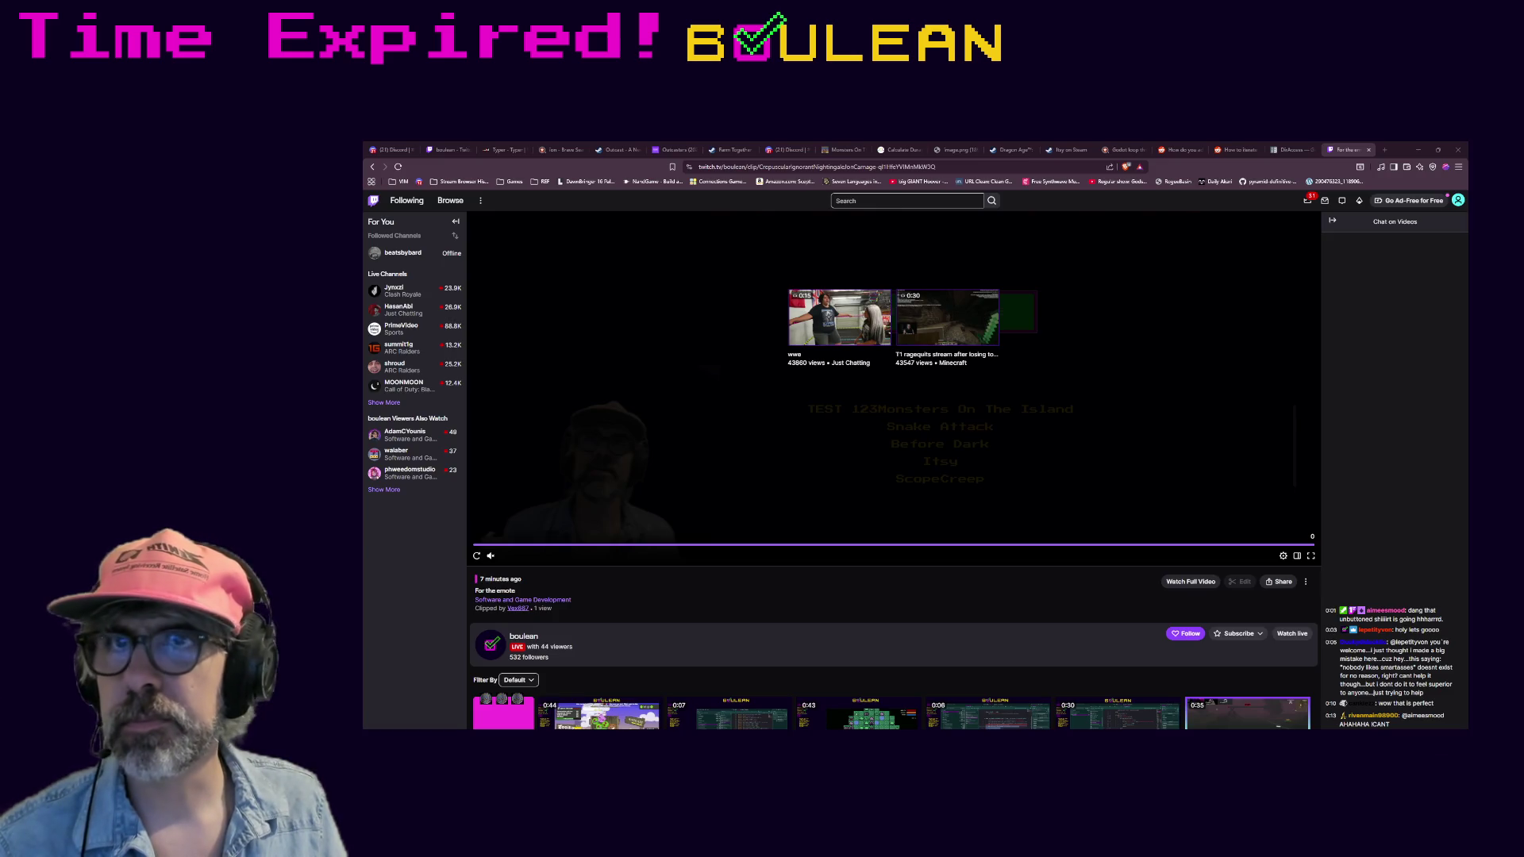
- Search 'edit gif in openshot', read the Reddit thread on making gifs play, then minimize Brave
left_click(1384, 152)
type("edit gif in openshot")
key("Return")
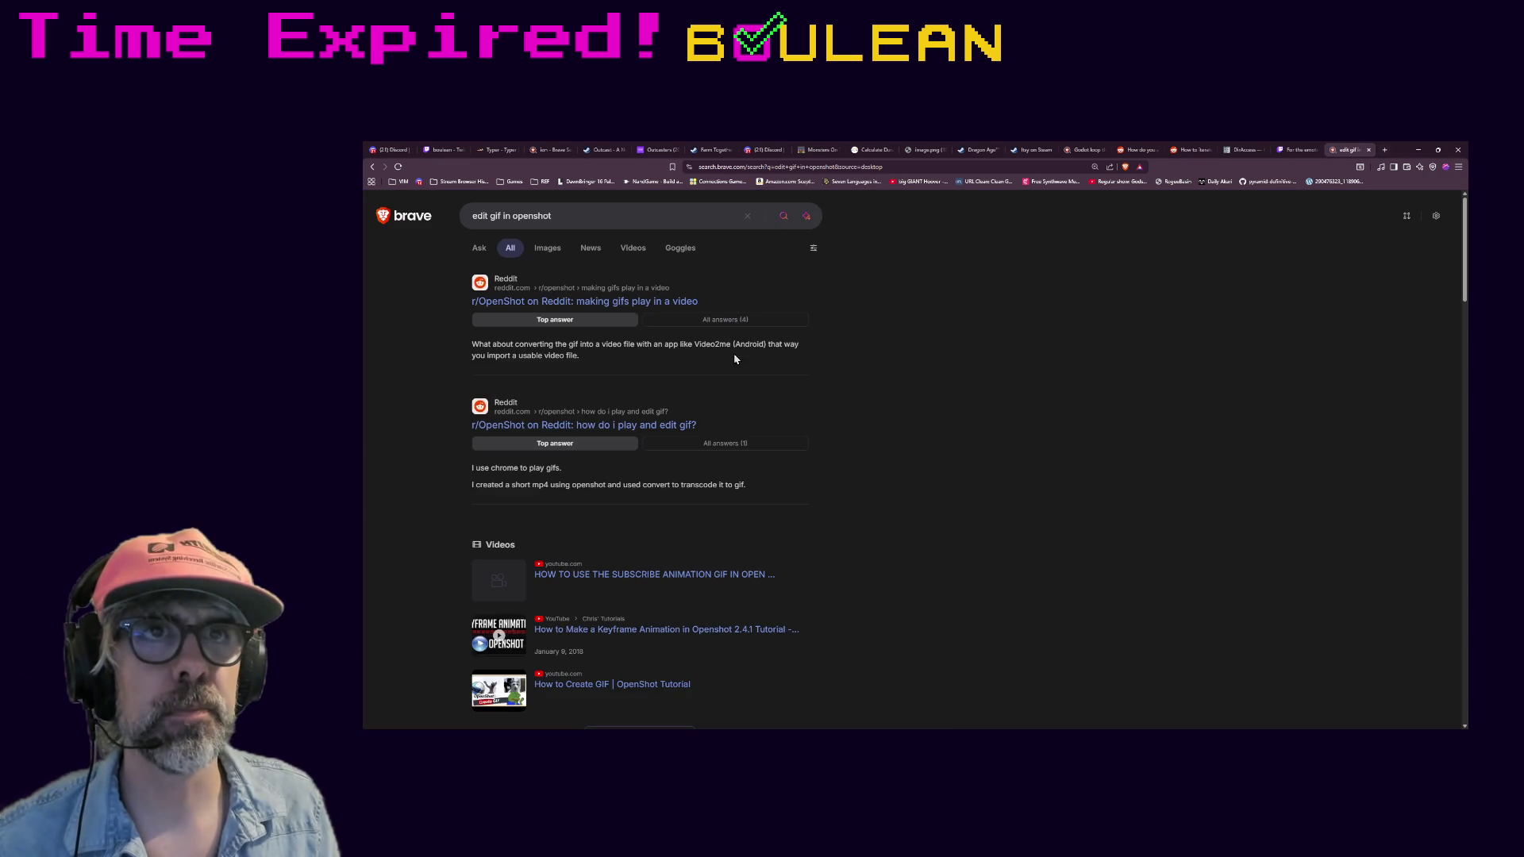
left_click(615, 308)
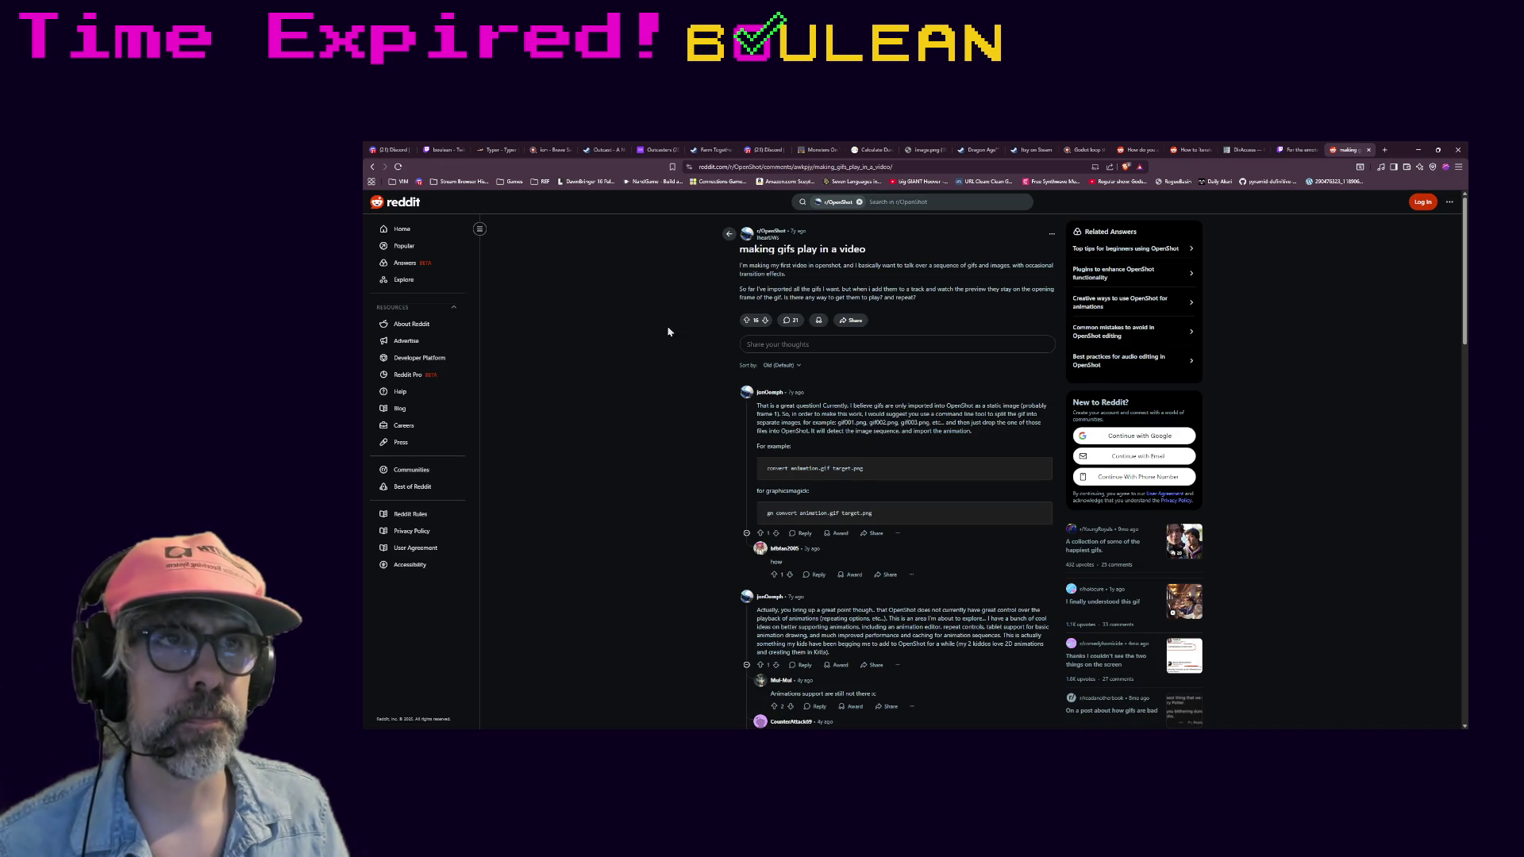
scroll(687, 468, "down", 1)
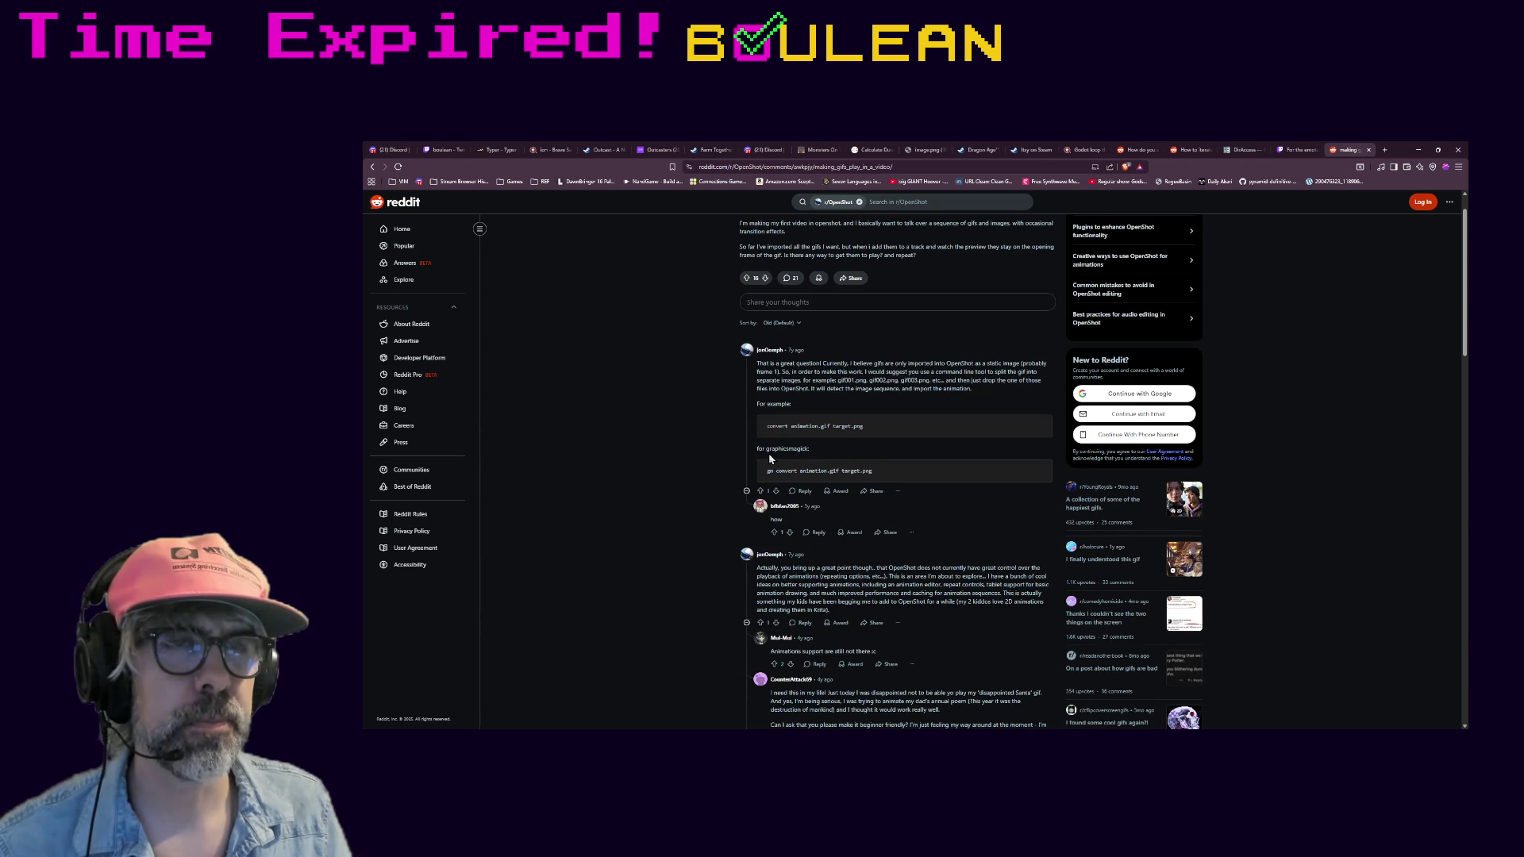
scroll(718, 498, "down", 1)
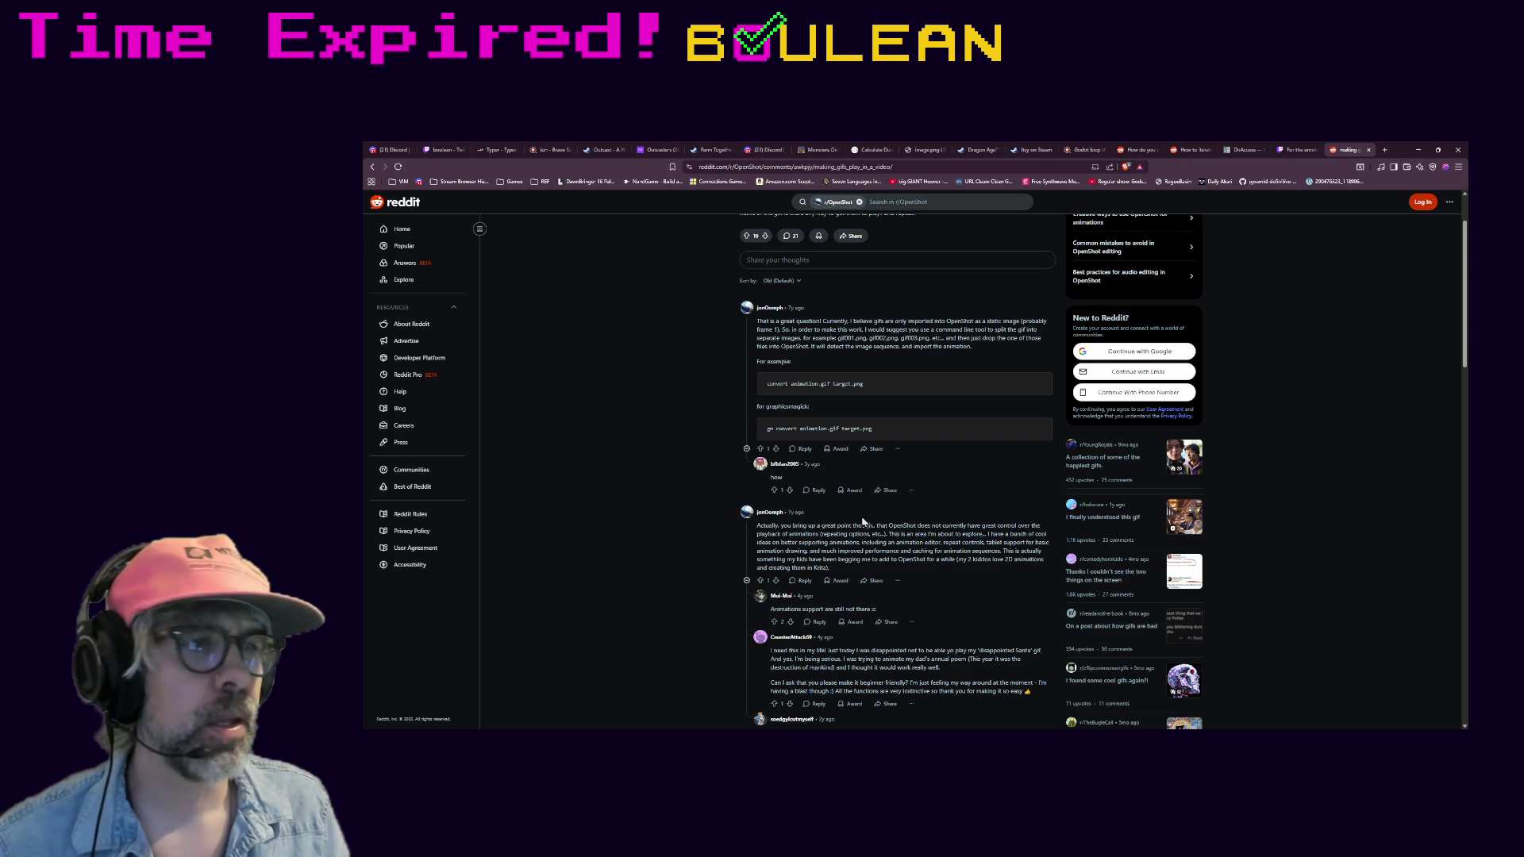
left_click(1417, 150)
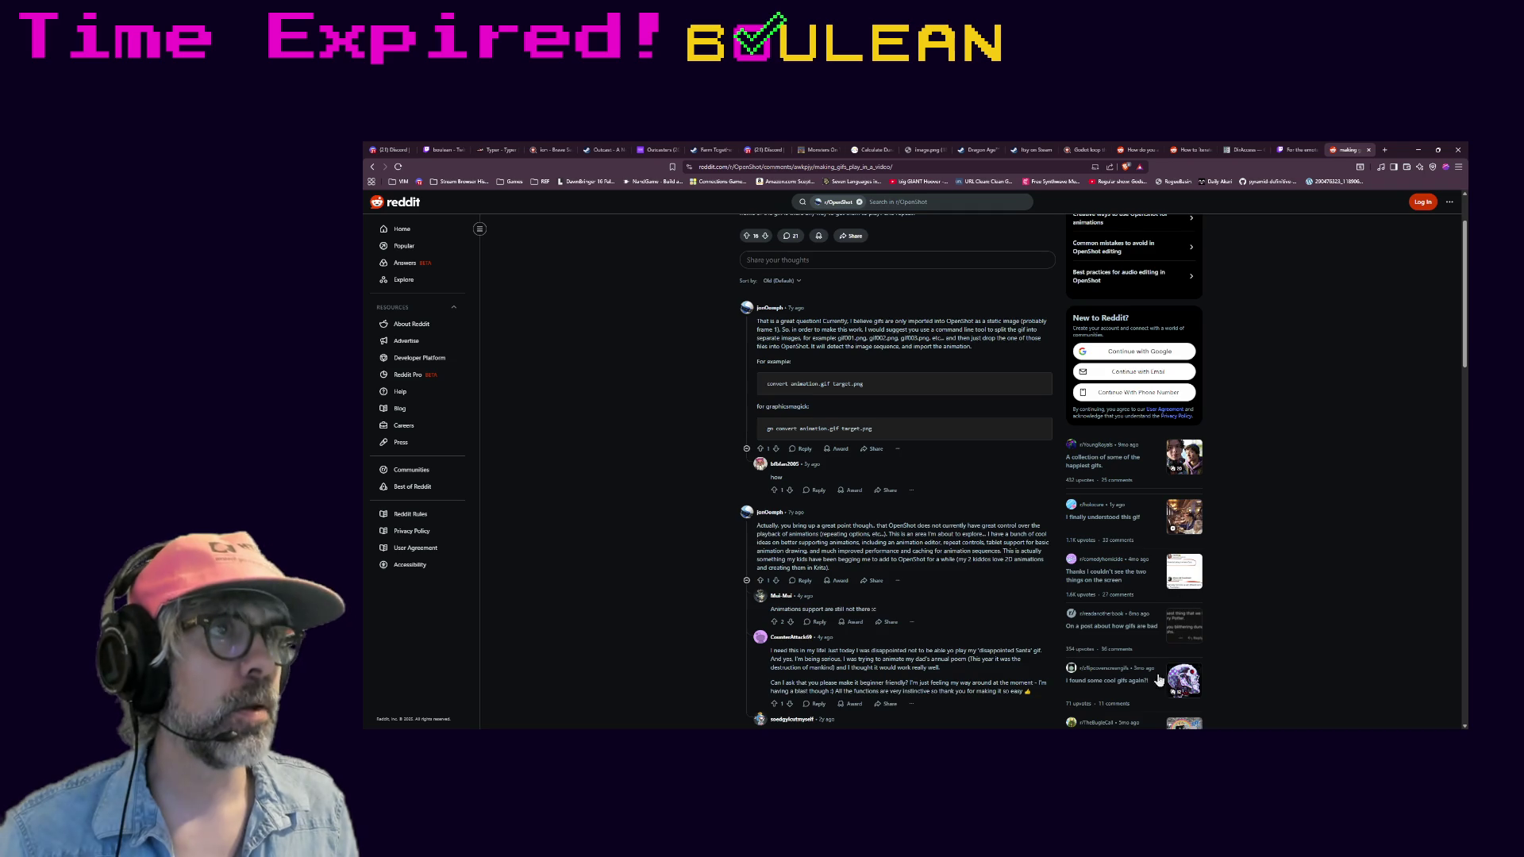
scroll(1159, 679, "up", 5)
scroll(1326, 327, "up", 2)
- Return to the Twitch clip tab and select its web address
left_click(1296, 150)
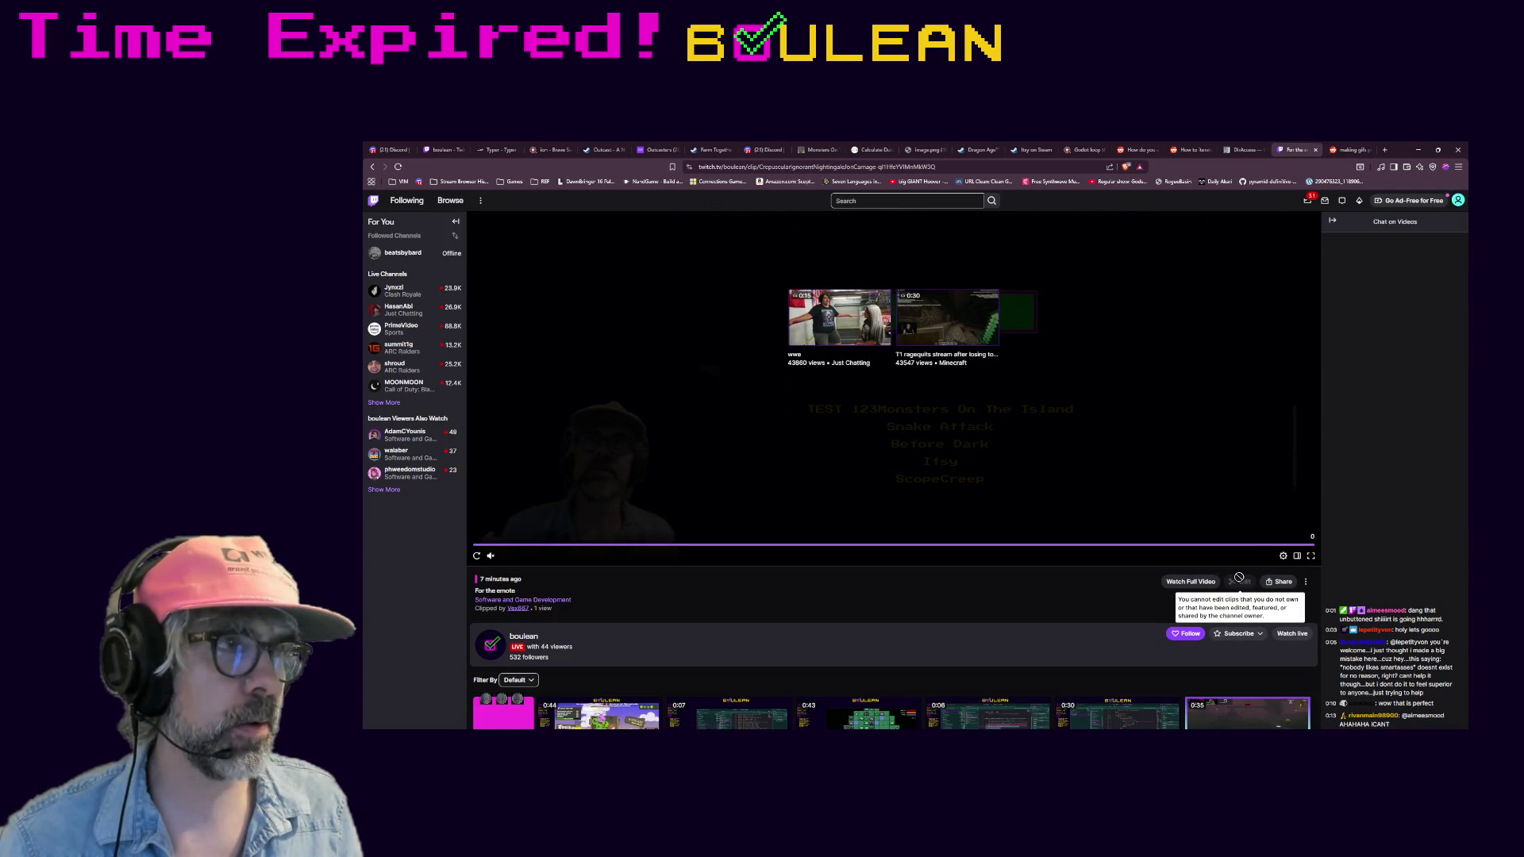
scroll(1061, 599, "up", 2)
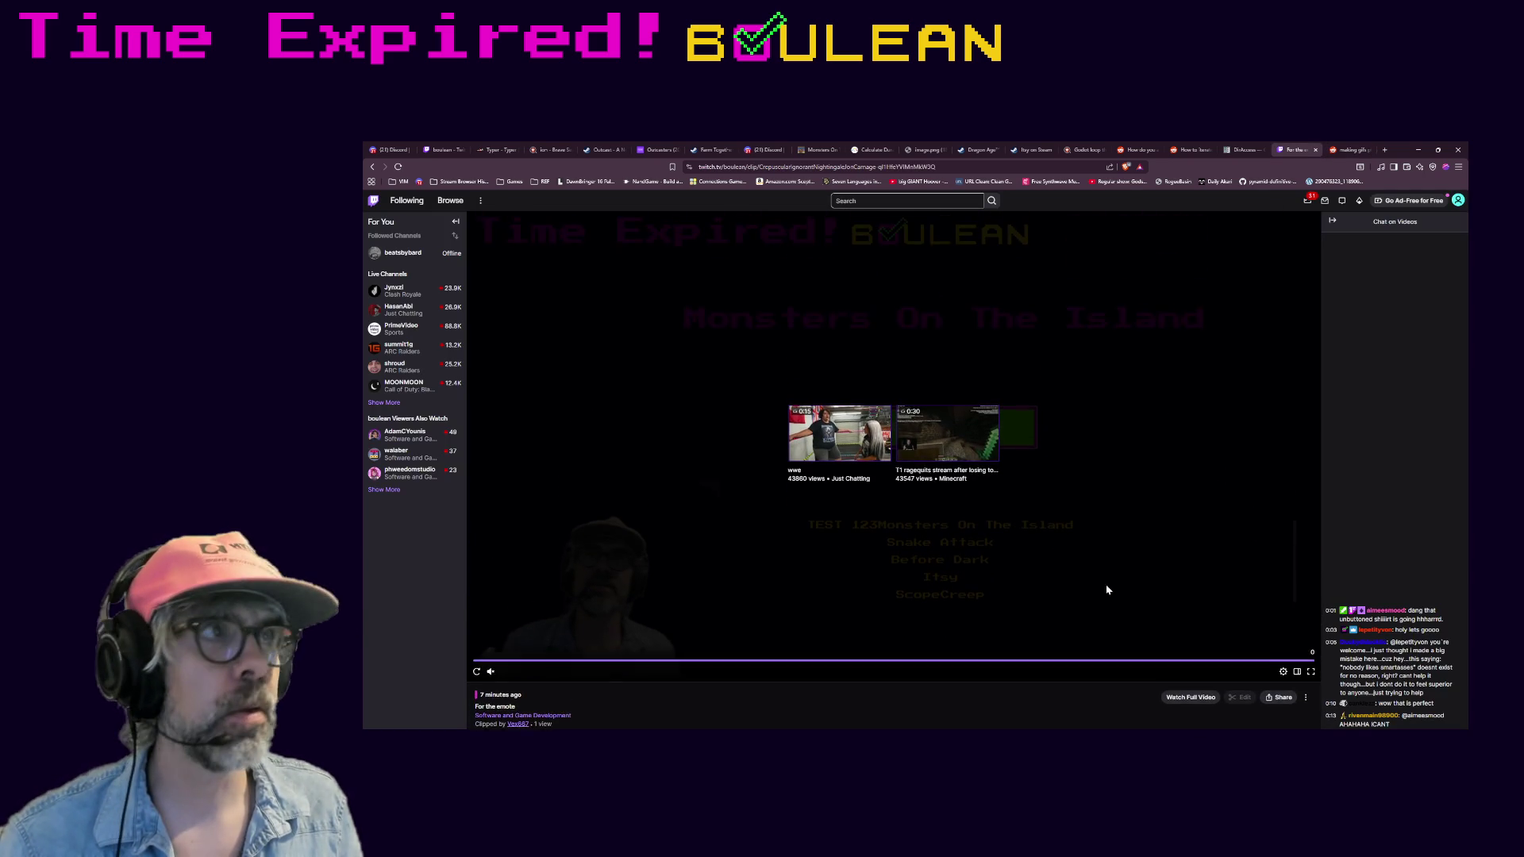
left_click(749, 167)
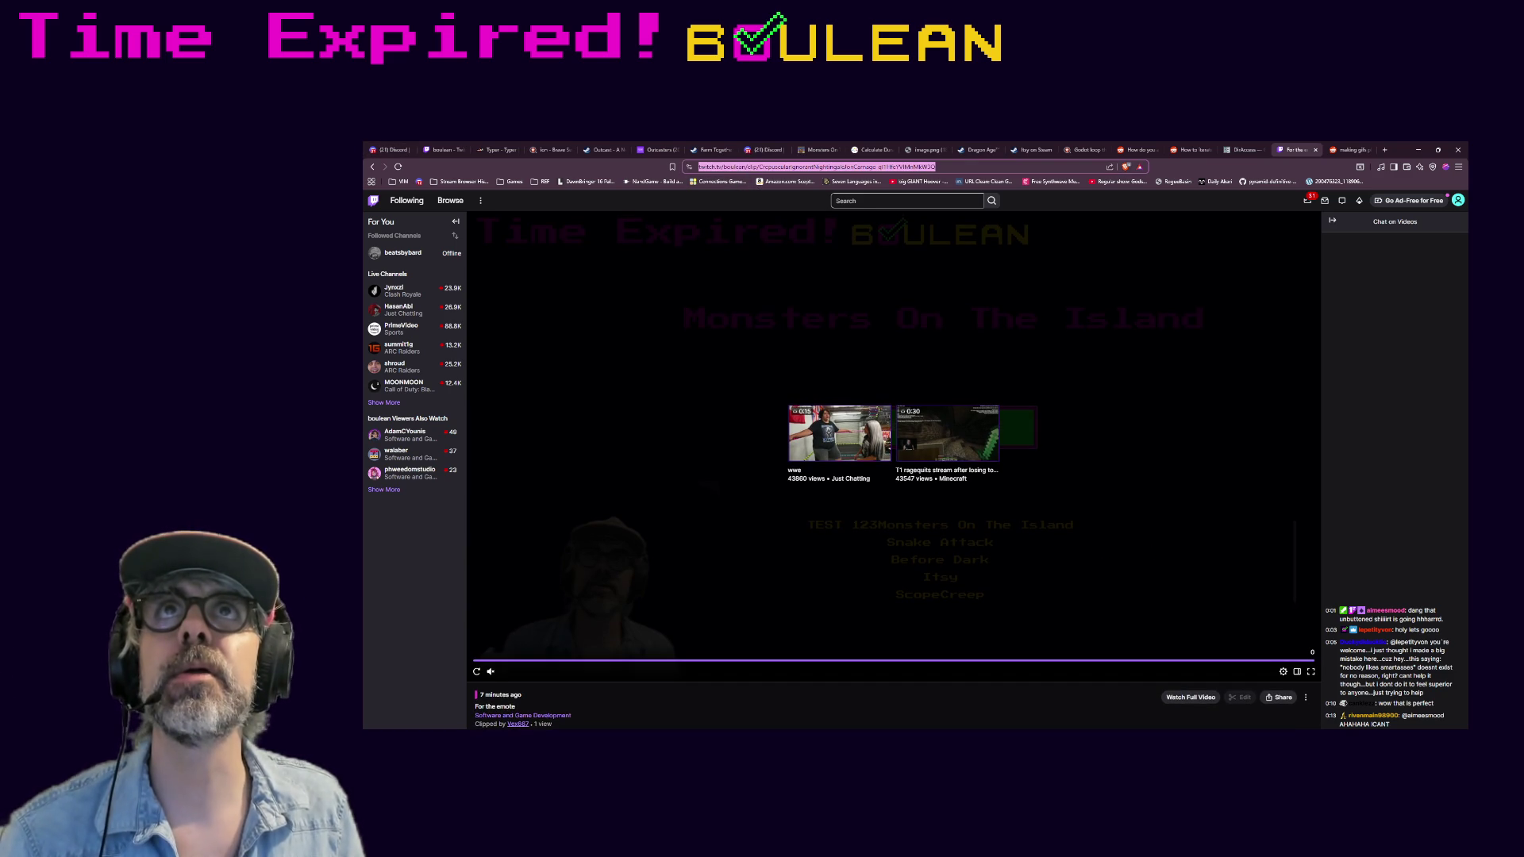
- Switch windows toward copying the clip's web address for download
key("alt+Tab")
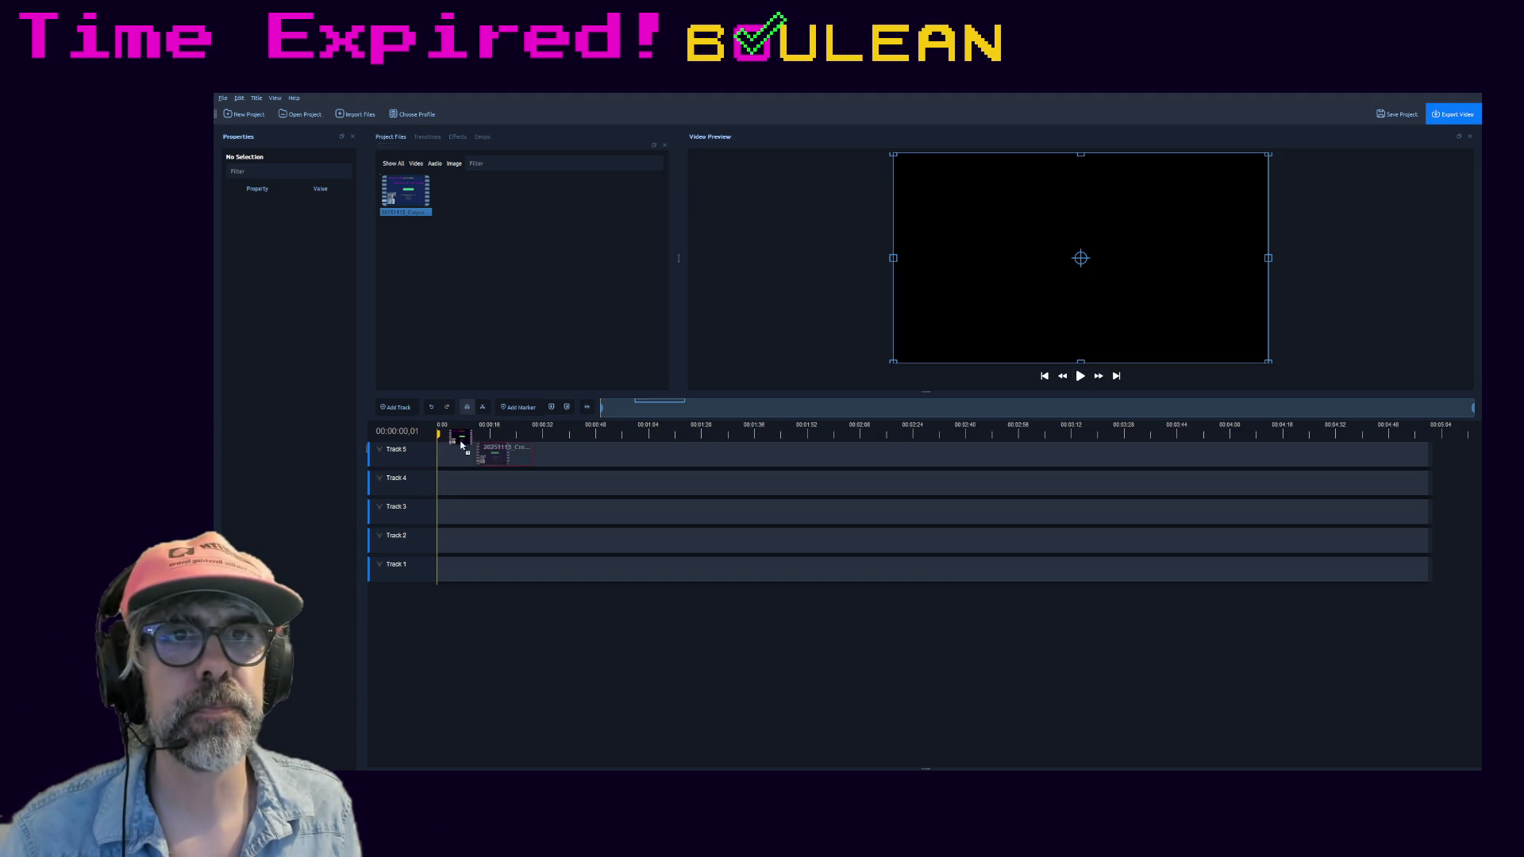
- Place the stream clip at the start of Track 5 and scrub to about four seconds in
left_click_drag(405, 194, 459, 450)
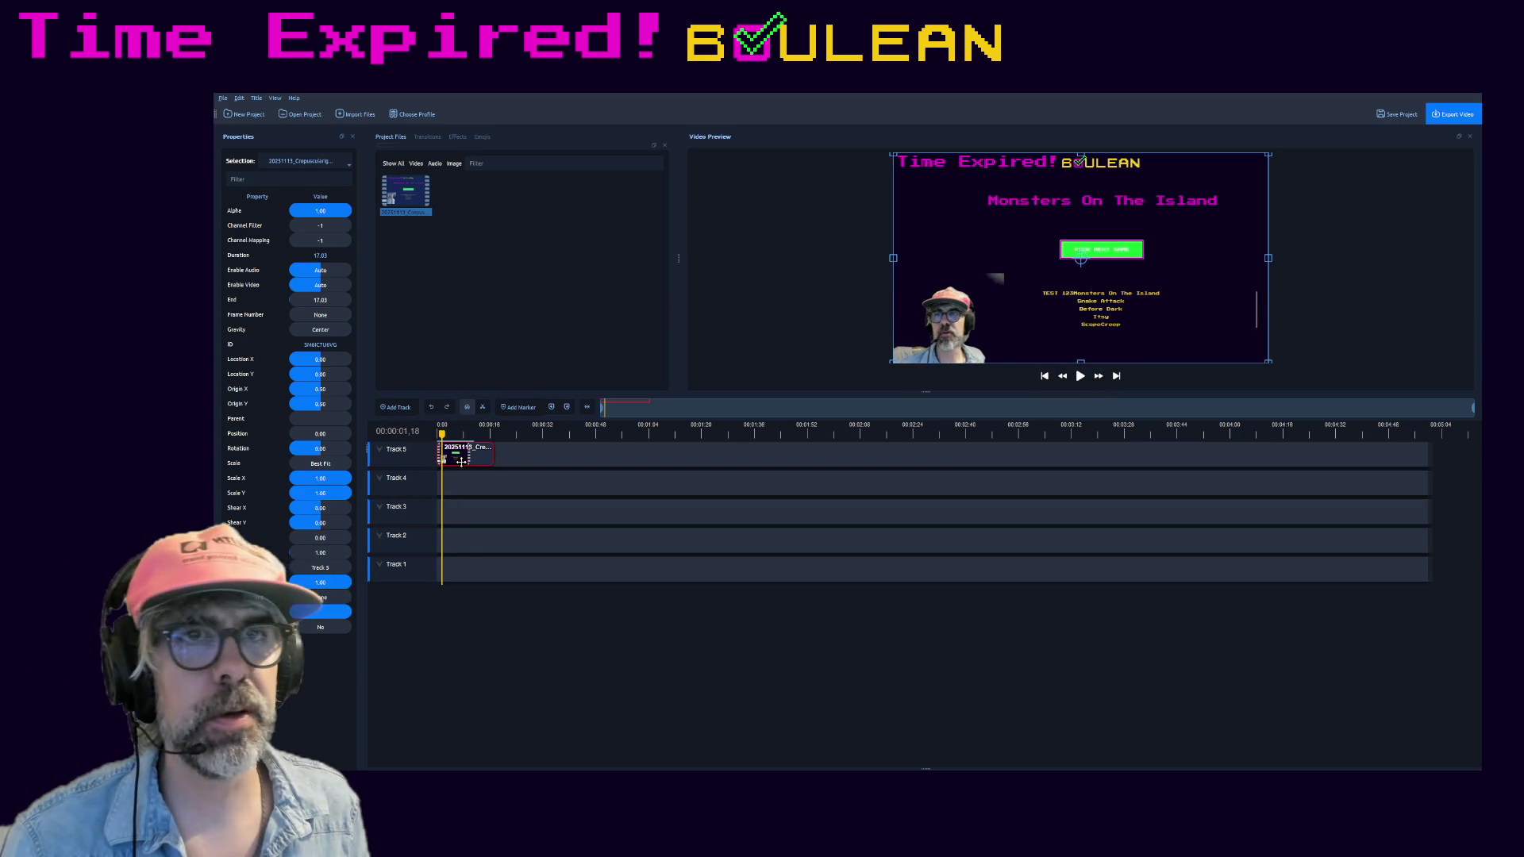
scroll(498, 474, "up", 3, "ctrl")
scroll(498, 474, "up", 2, "ctrl")
scroll(595, 462, "up", 2, "ctrl")
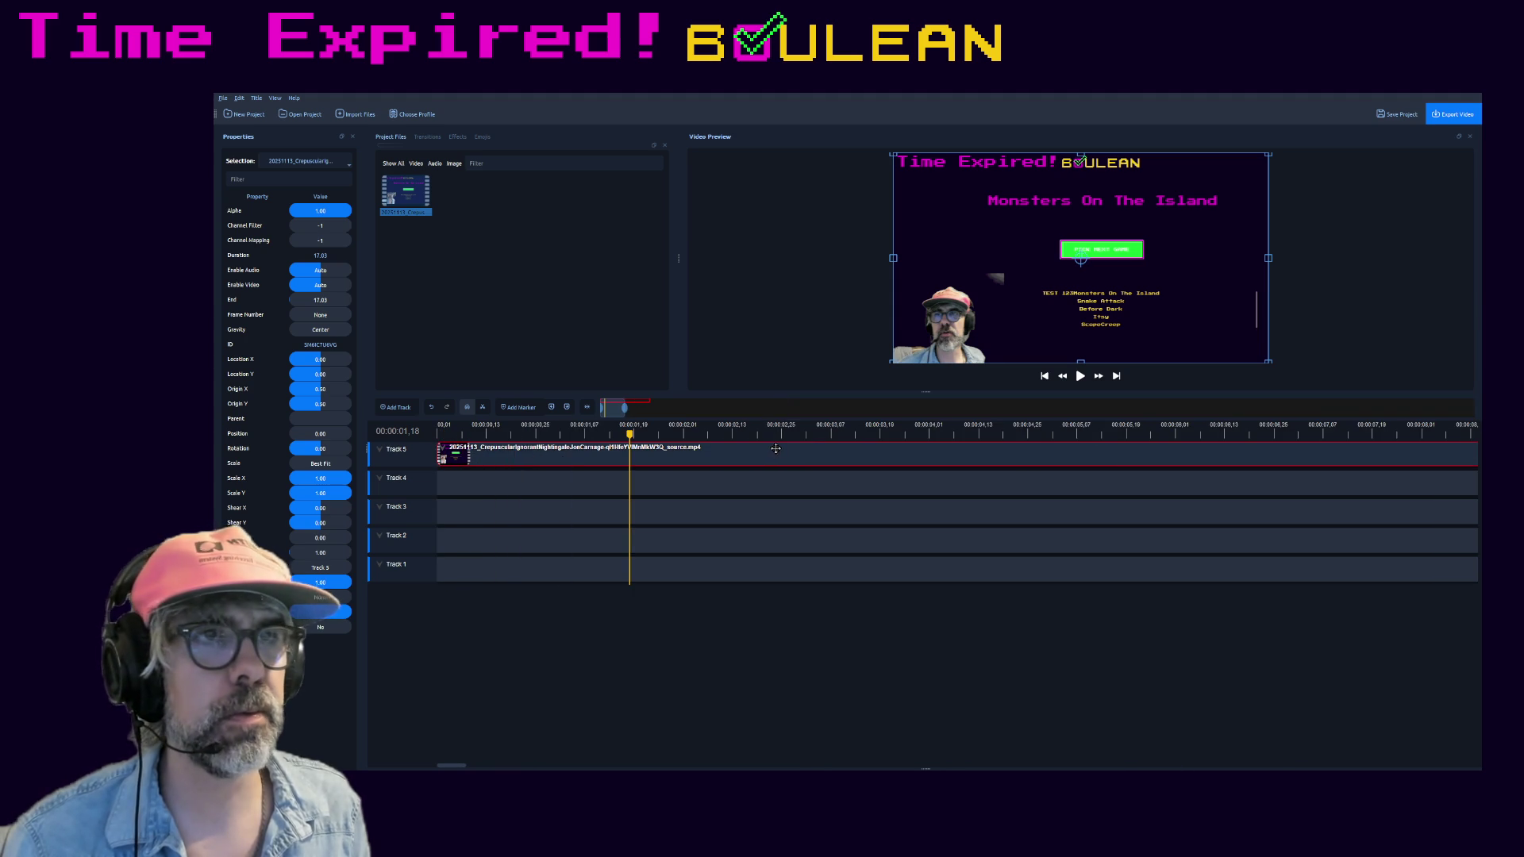
left_click_drag(787, 428, 1180, 455)
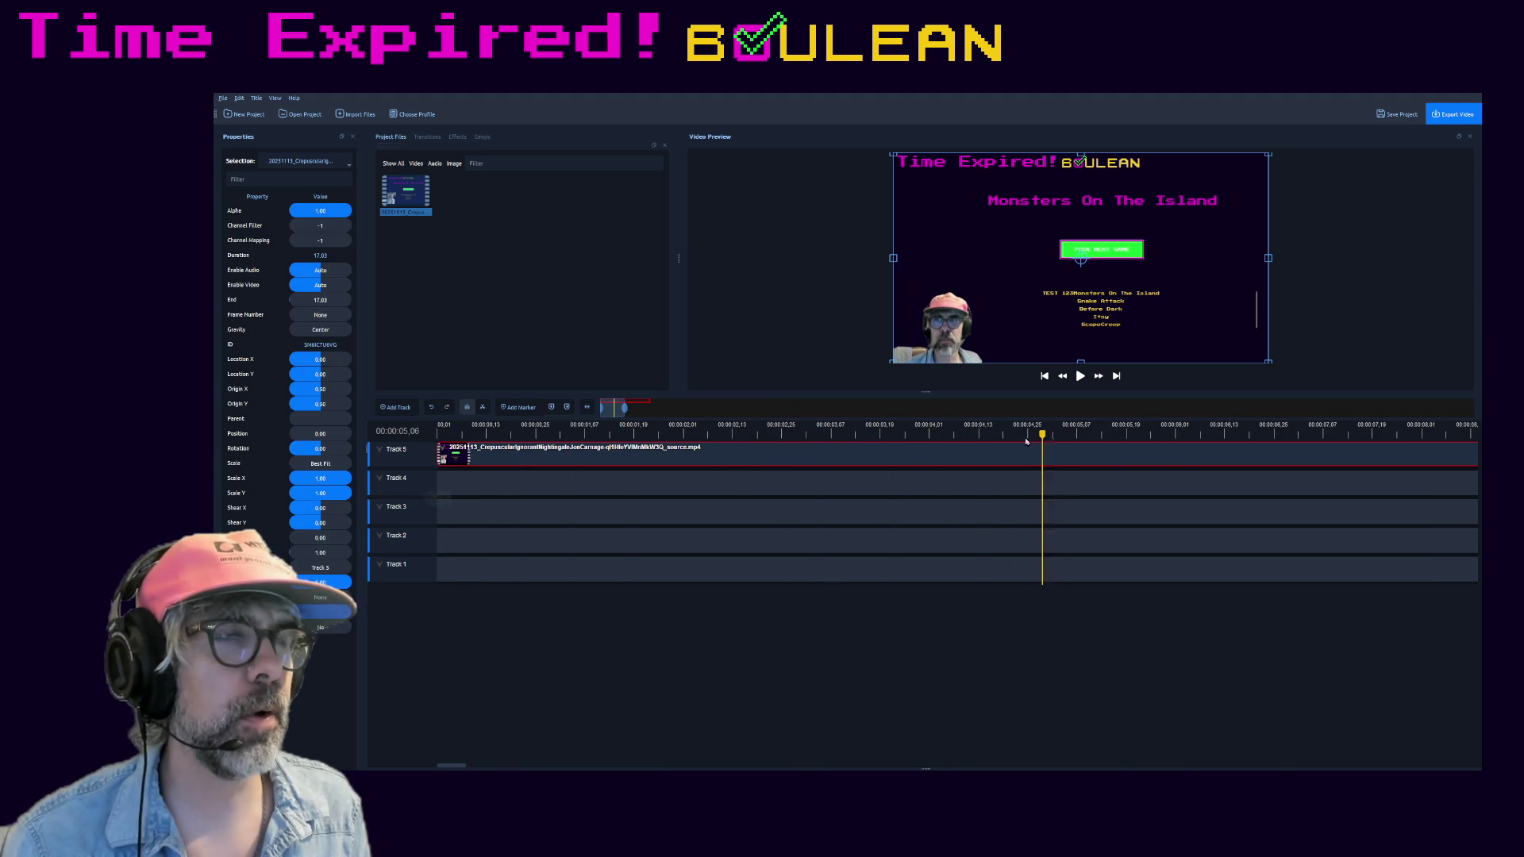
left_click_drag(1037, 446, 914, 438)
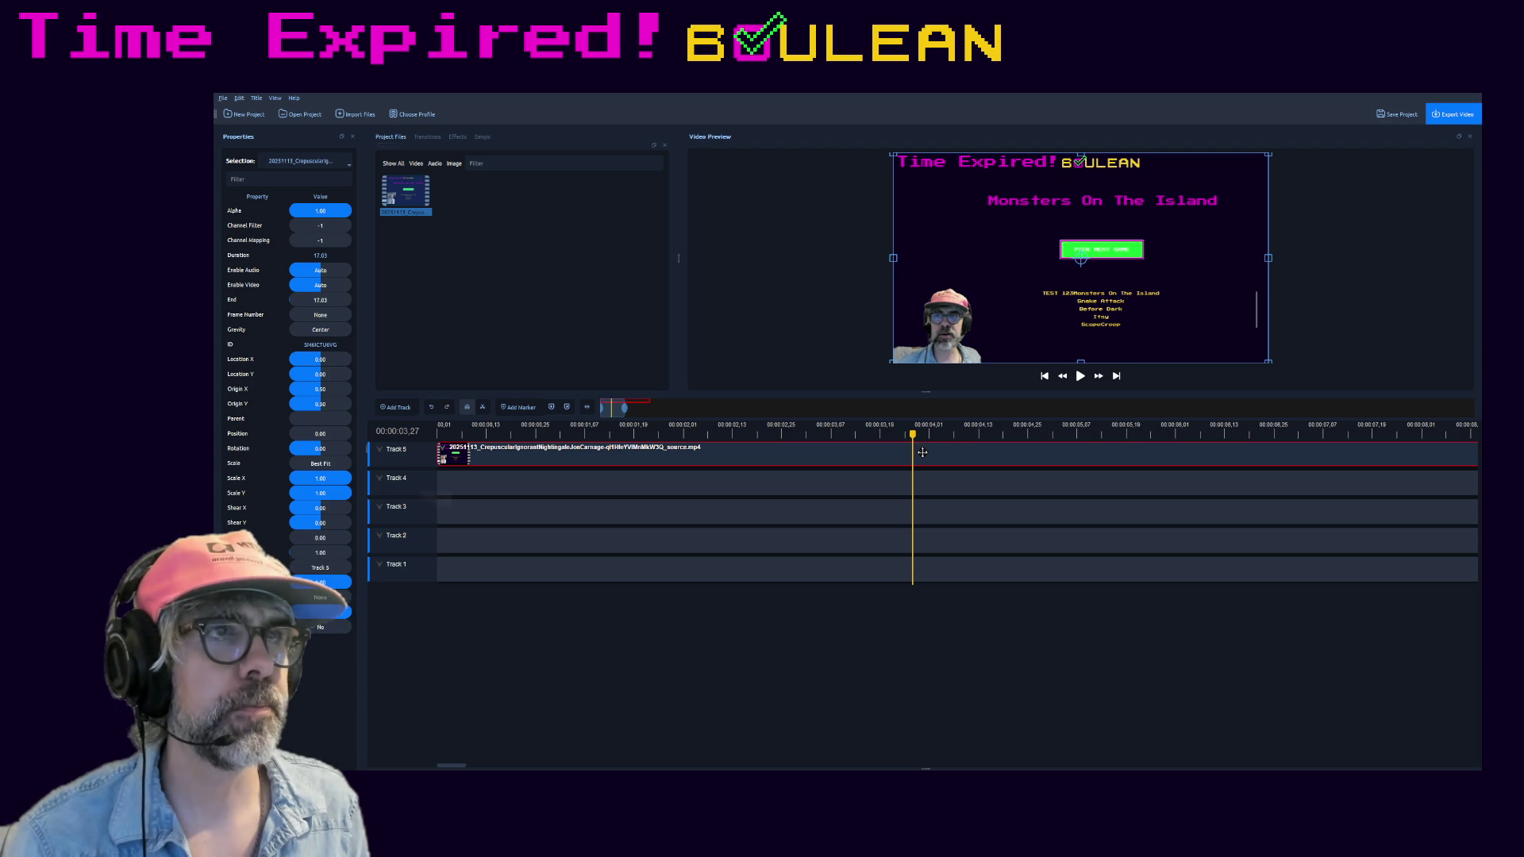
left_click_drag(923, 440, 927, 440)
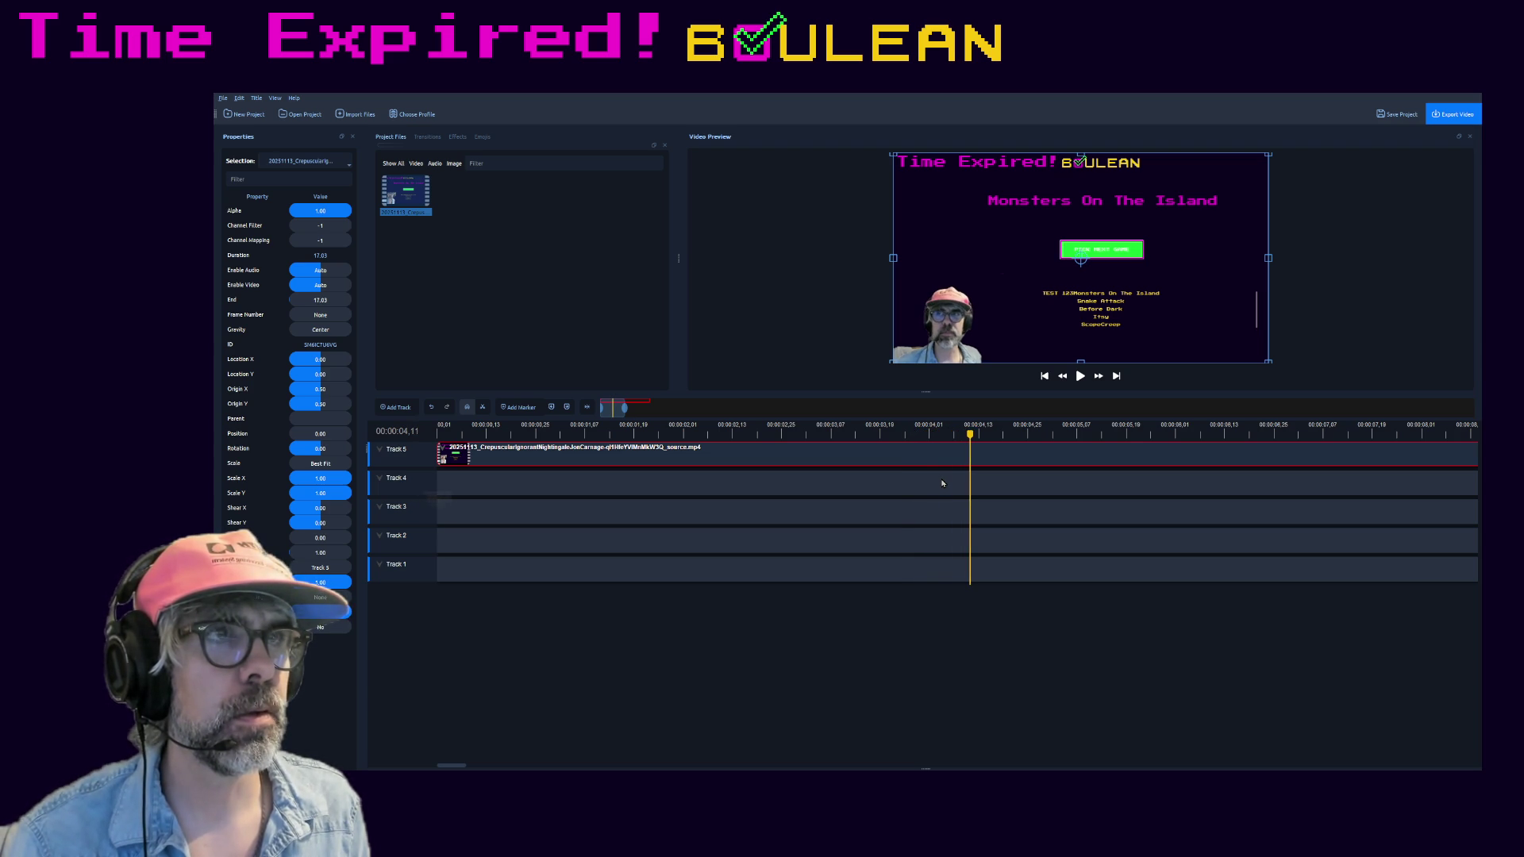
- Frame-step the playhead to 00:00:04,13, then remove the clip from Track 5
key("j")
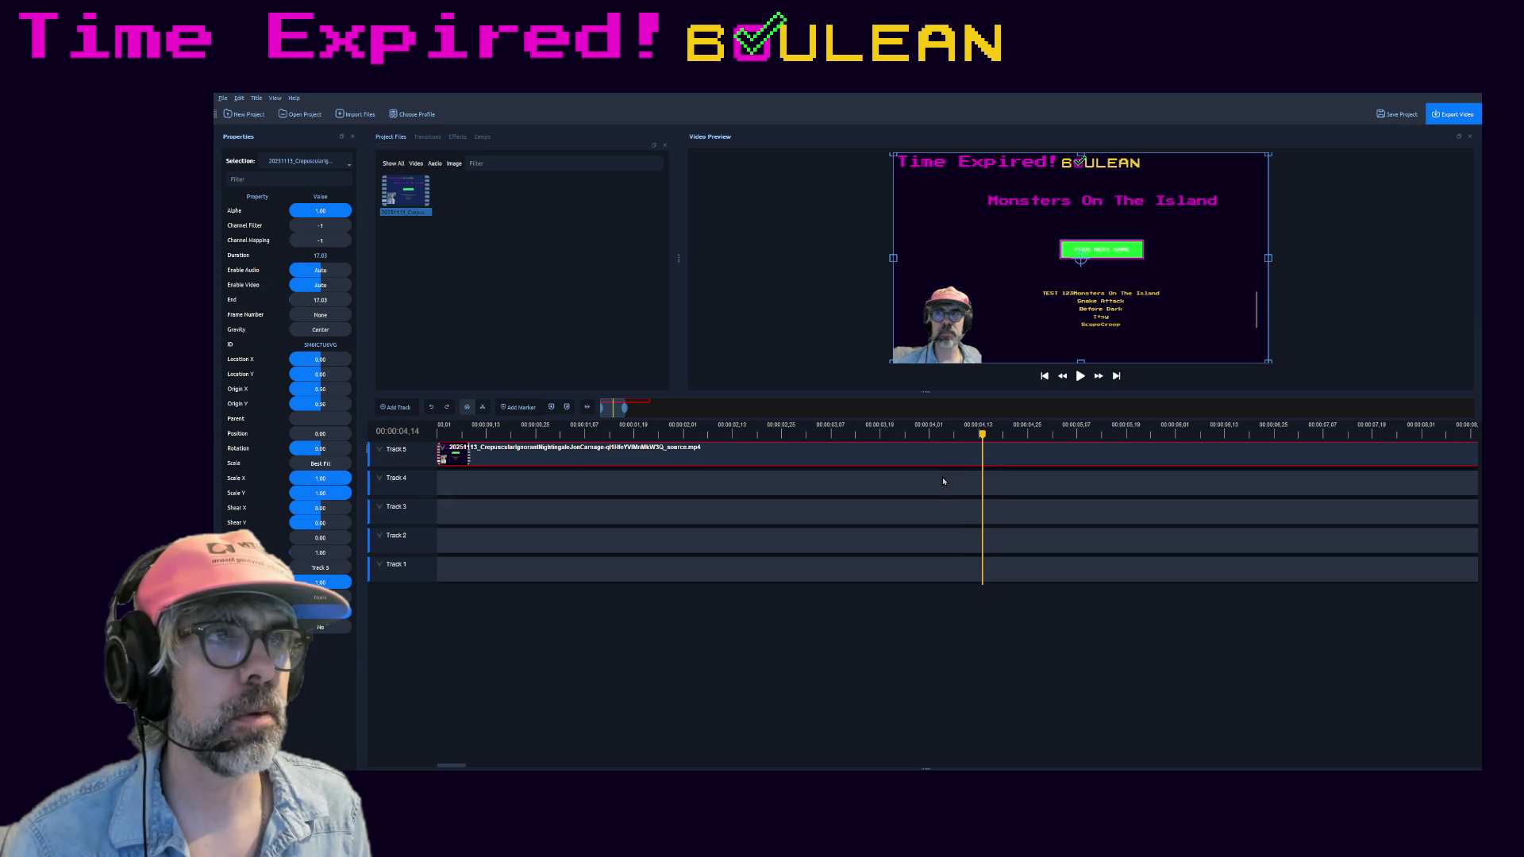
key("Right")
key("Left")
key("Left")
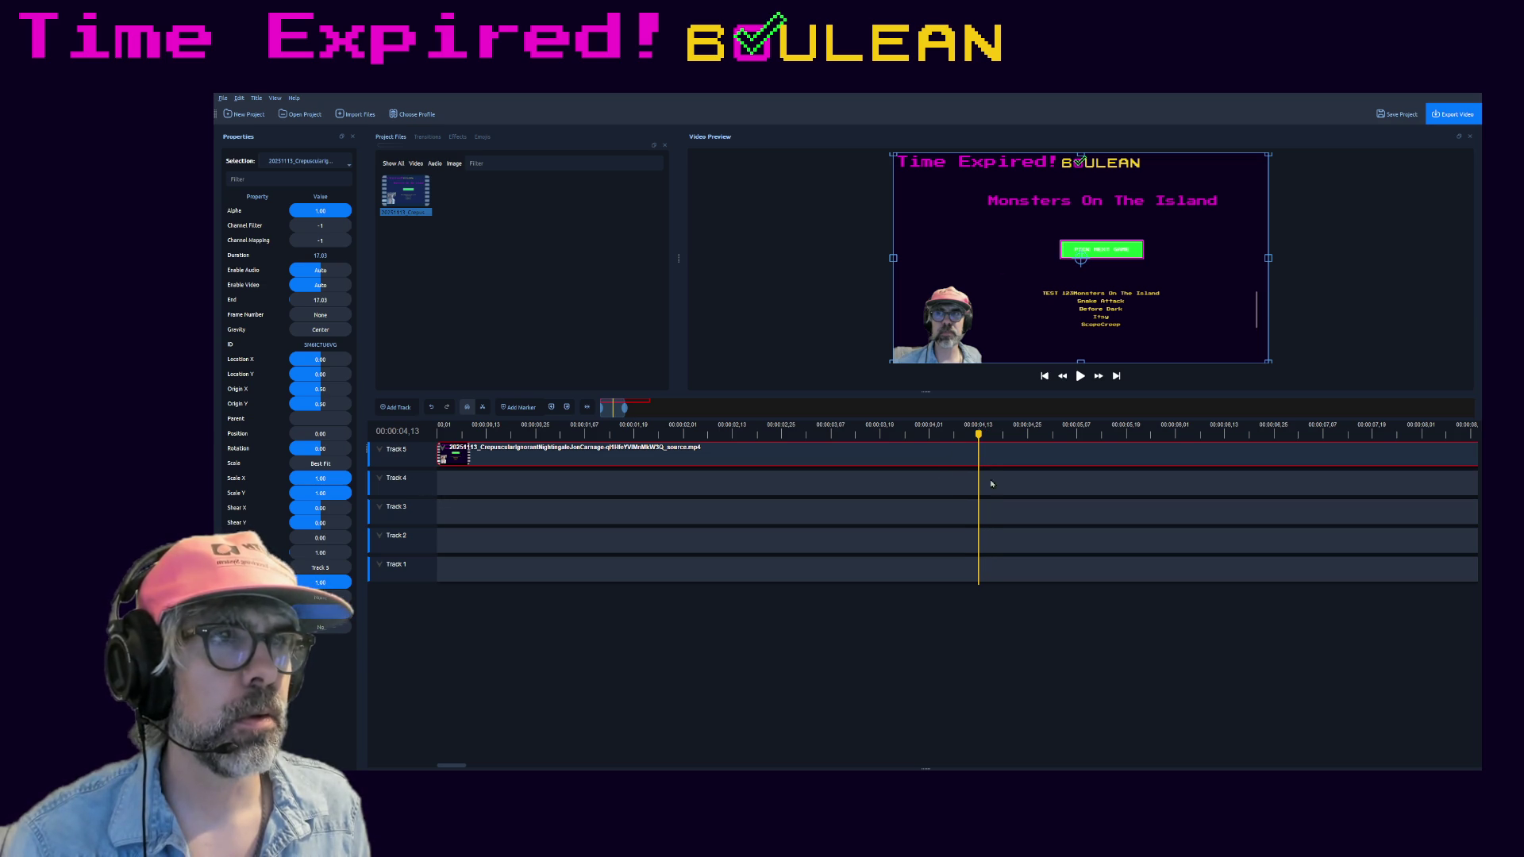
key("Delete")
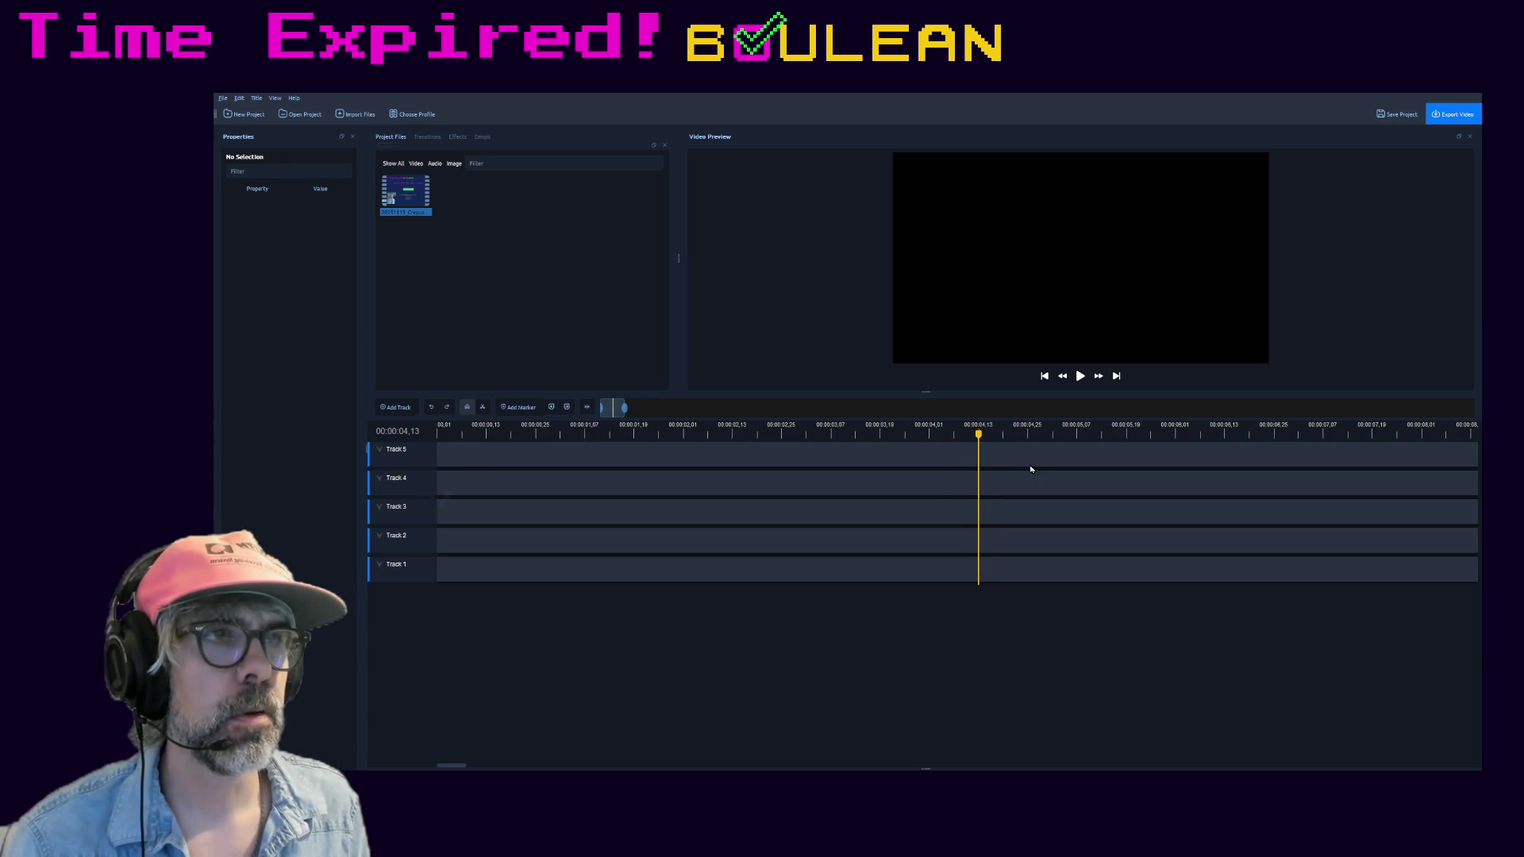
- Re-place the stream clip on Track 5 and trim 4.43 seconds off its start, leaving 12.60 seconds
key("ctrl+z")
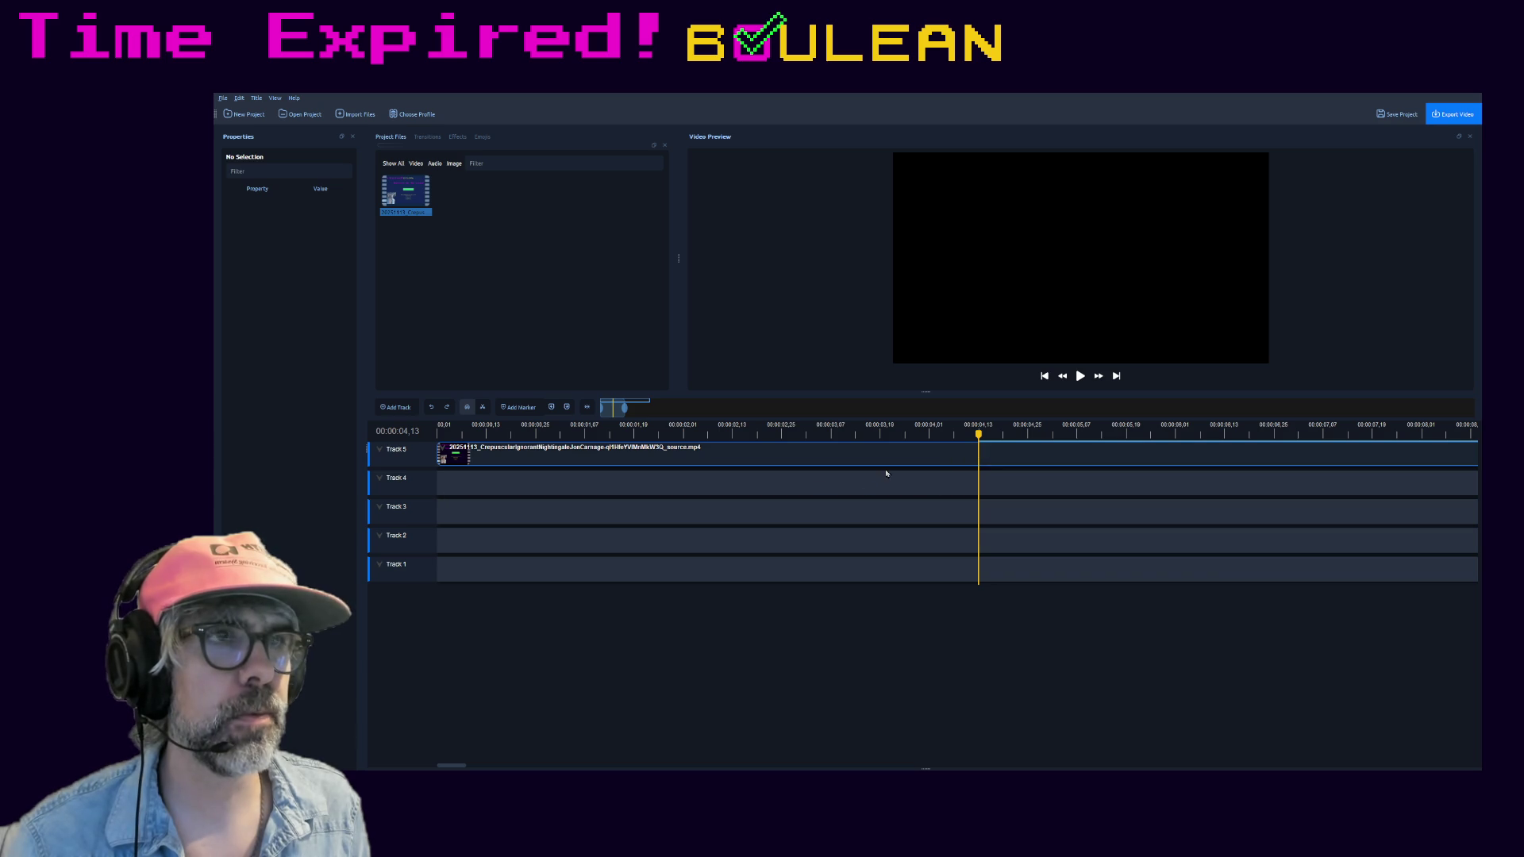
left_click(944, 462)
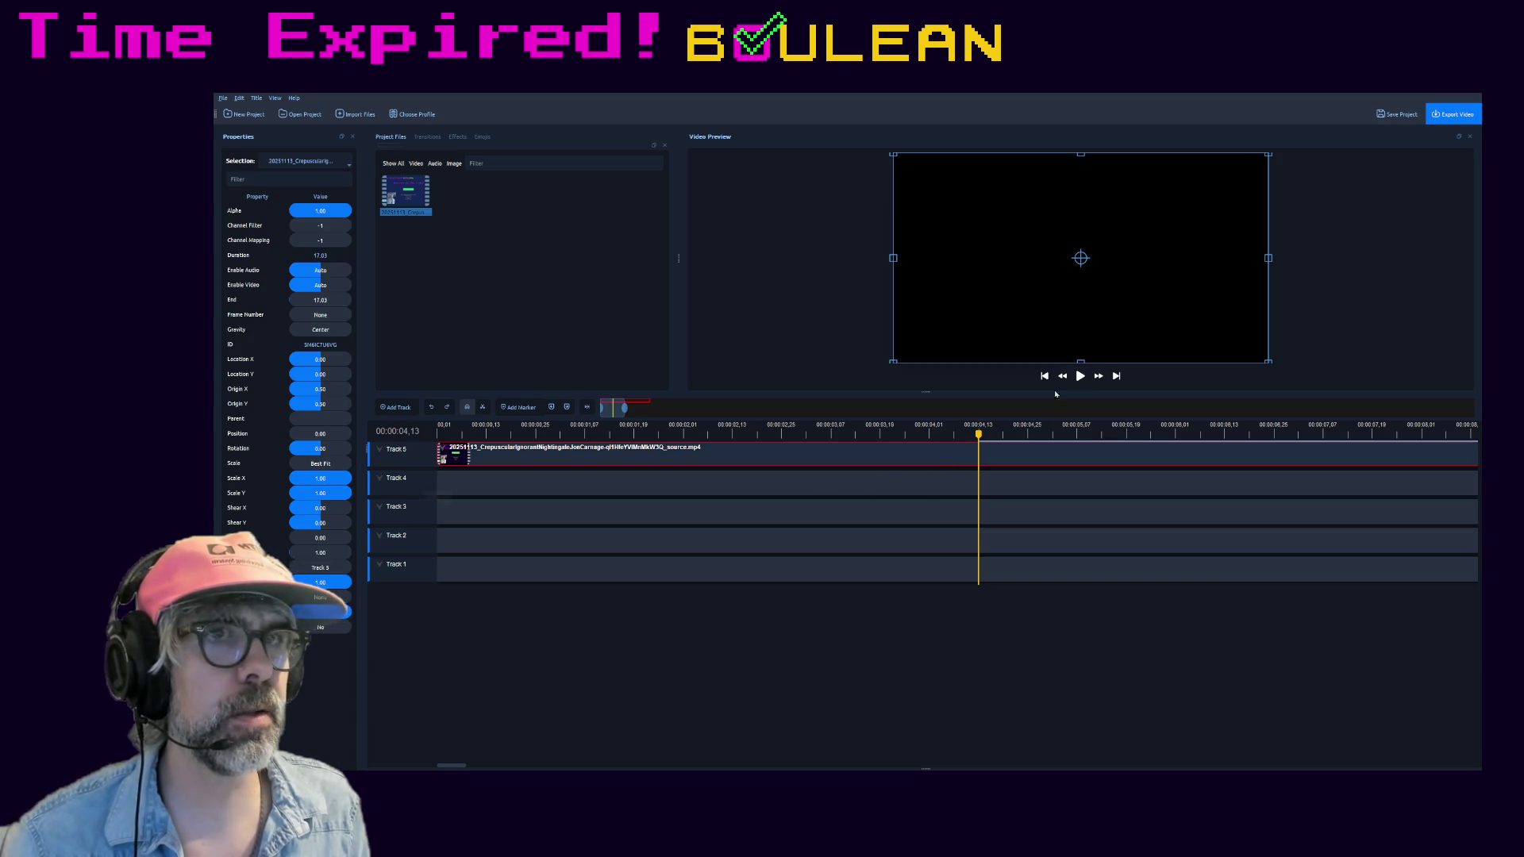
key("Delete")
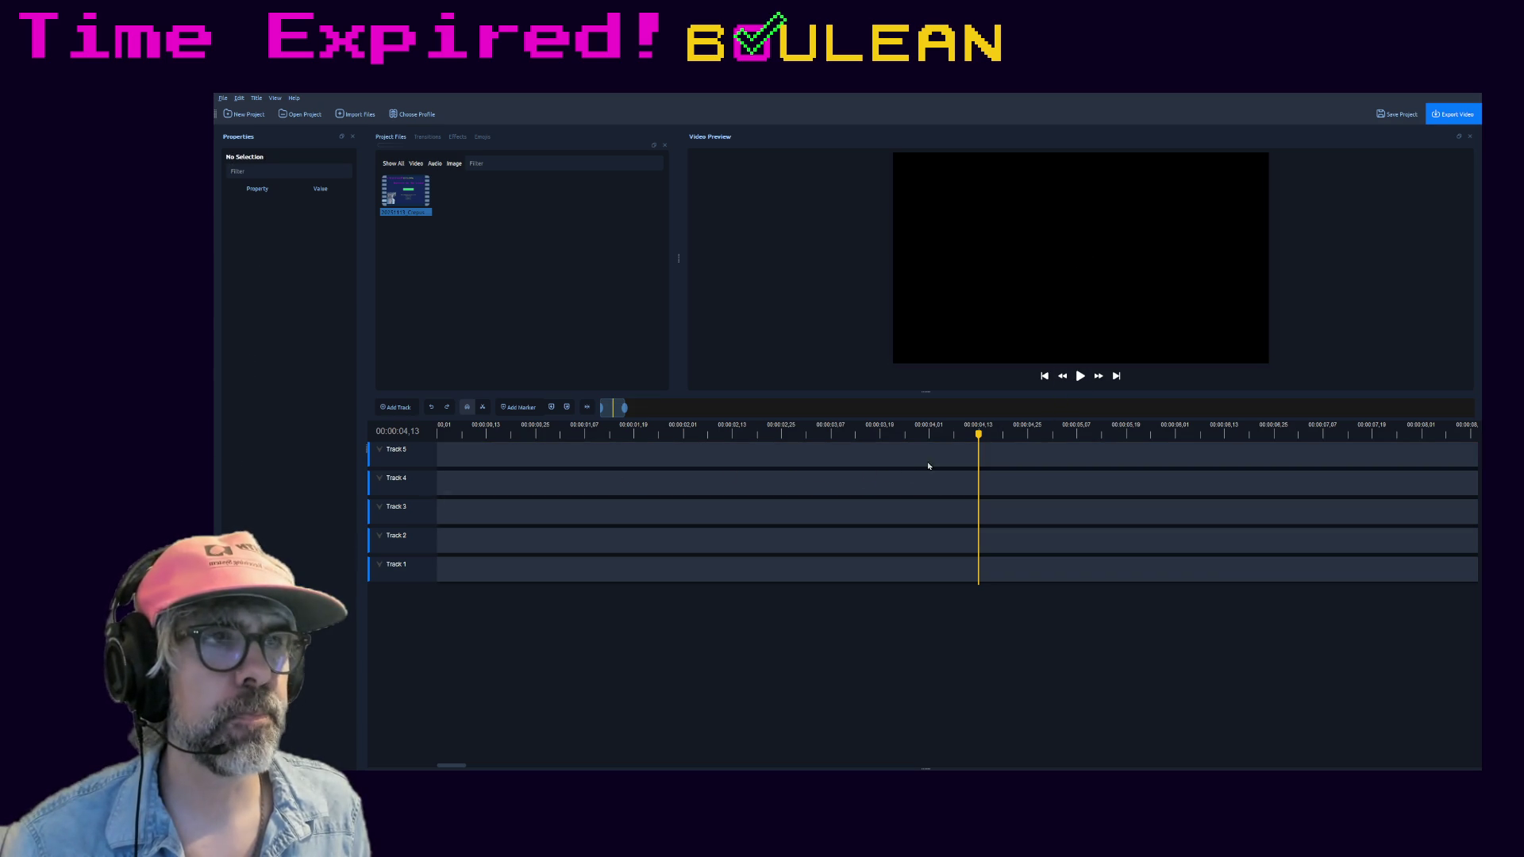
left_click_drag(412, 197, 446, 453)
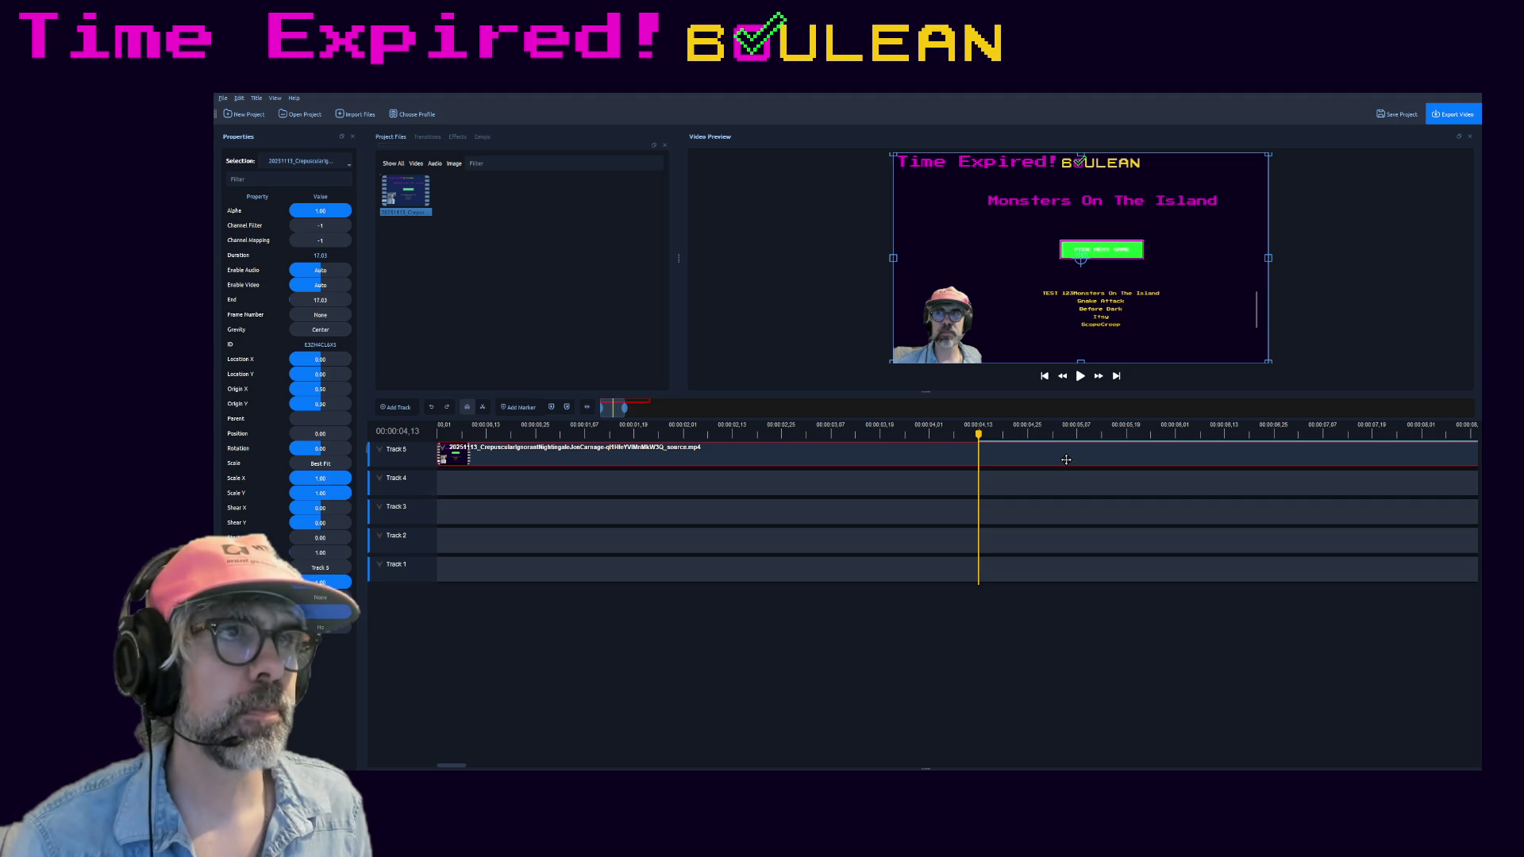
left_click(978, 448)
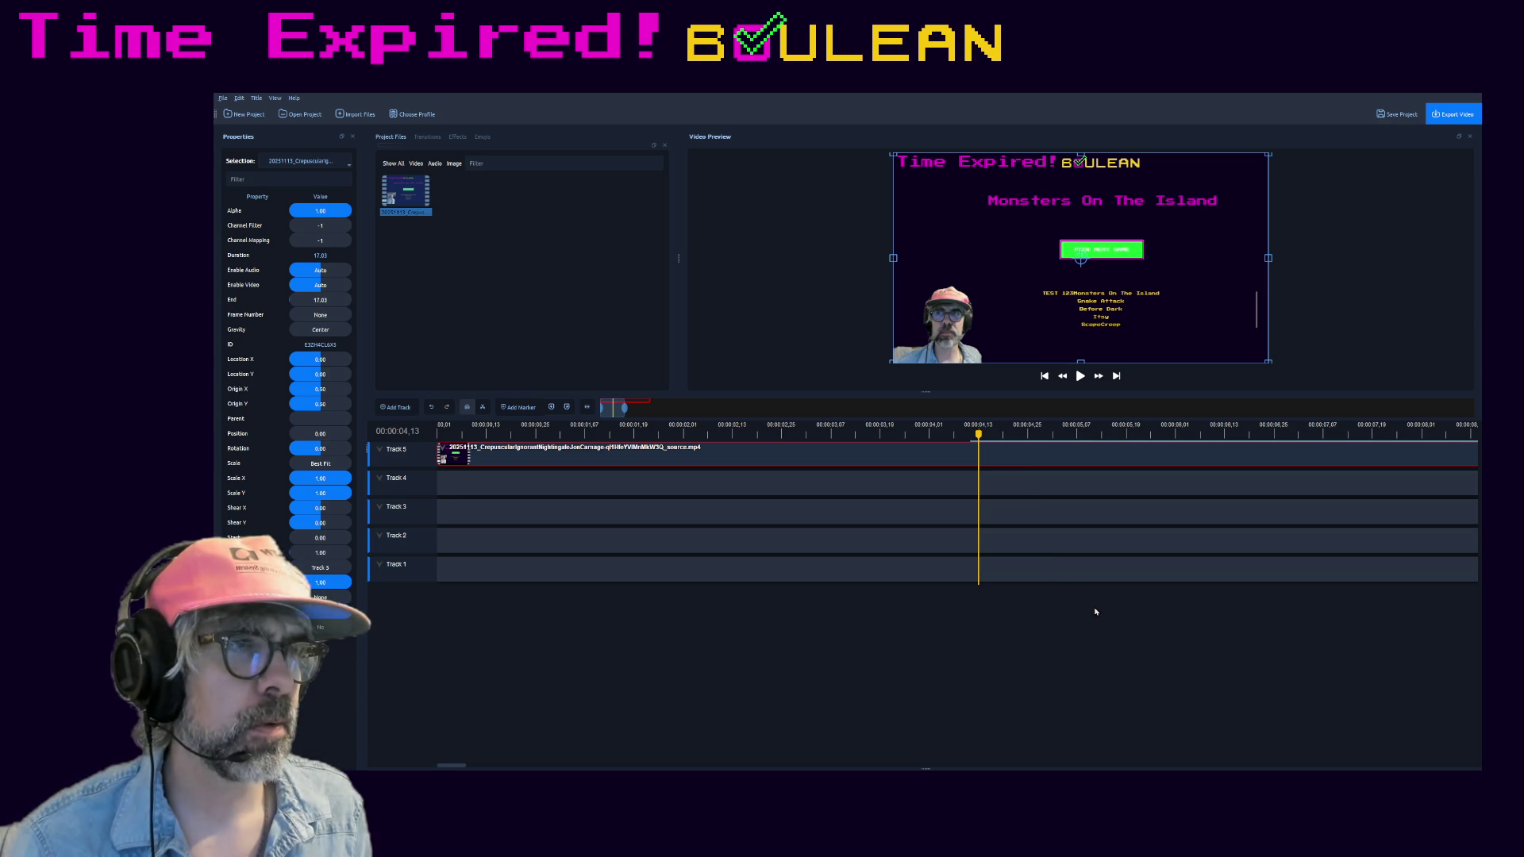
left_click_drag(1066, 458, 517, 458)
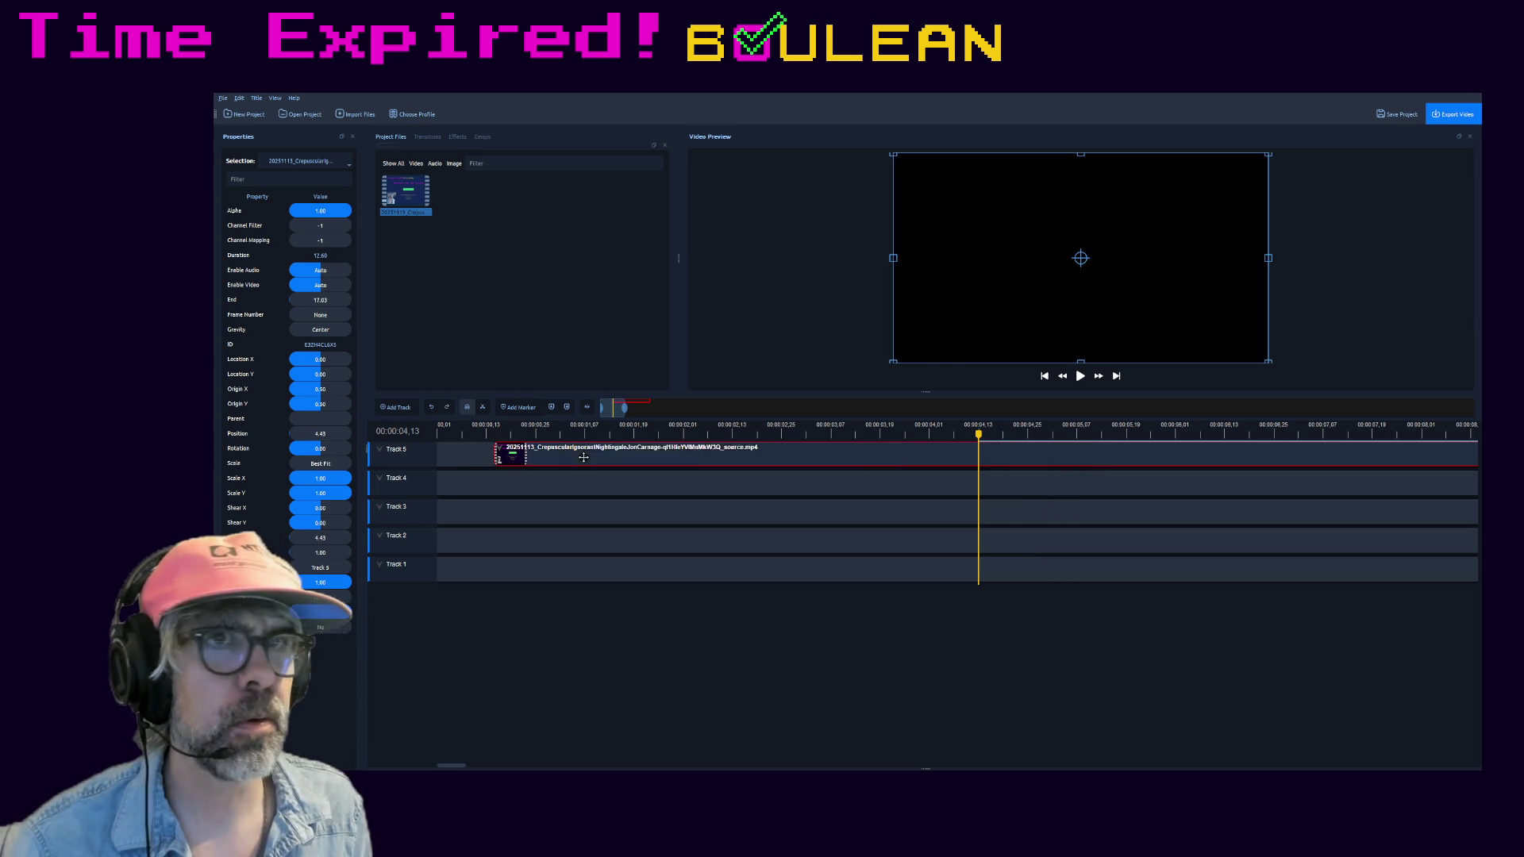
- Play the trimmed clip from the timeline start and pause it
left_click(440, 431)
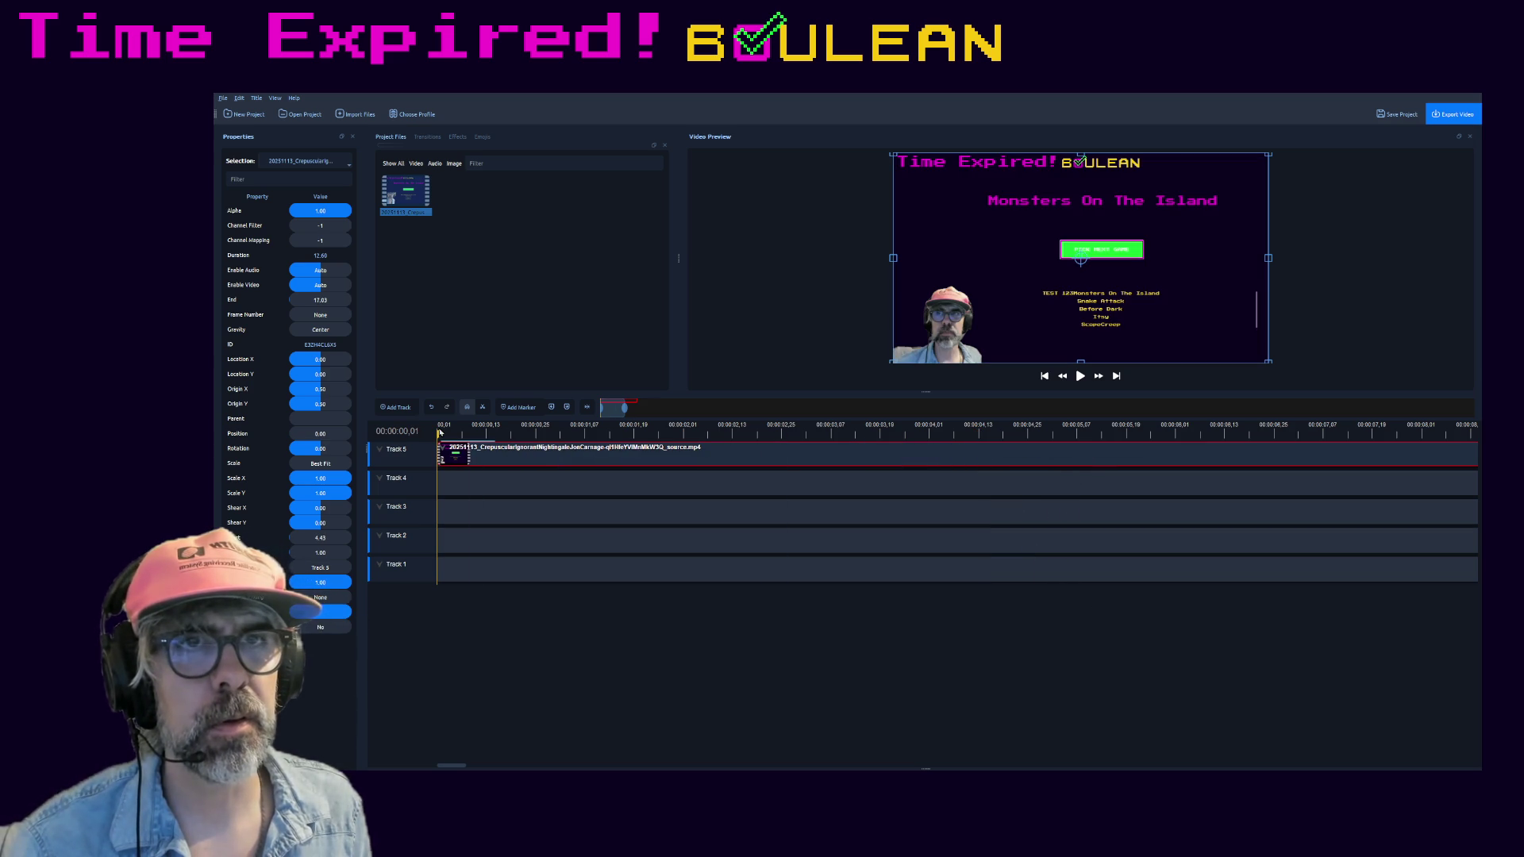
left_click(1080, 376)
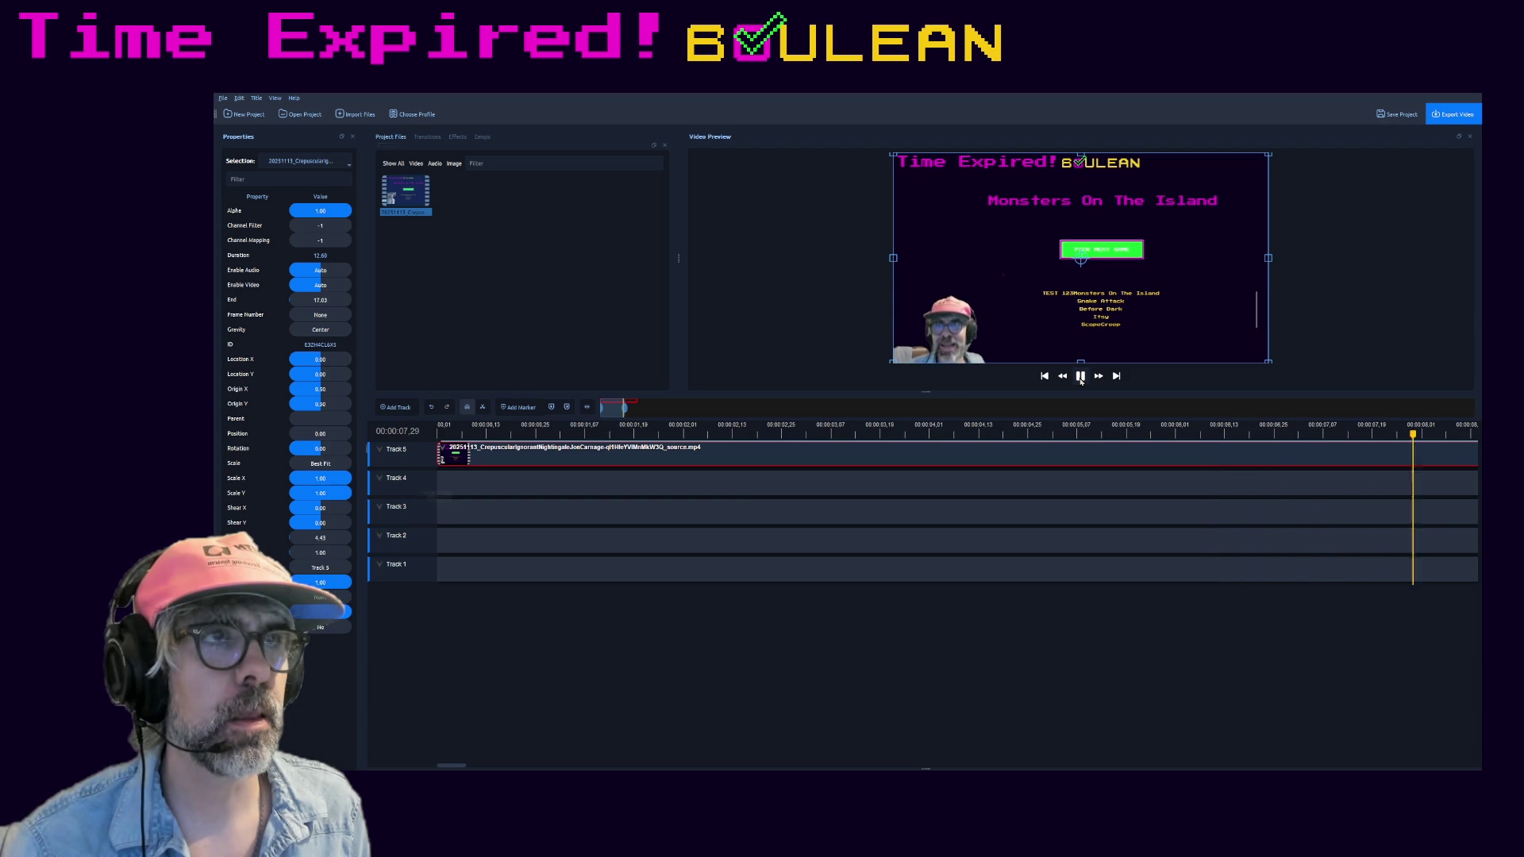
left_click(1080, 376)
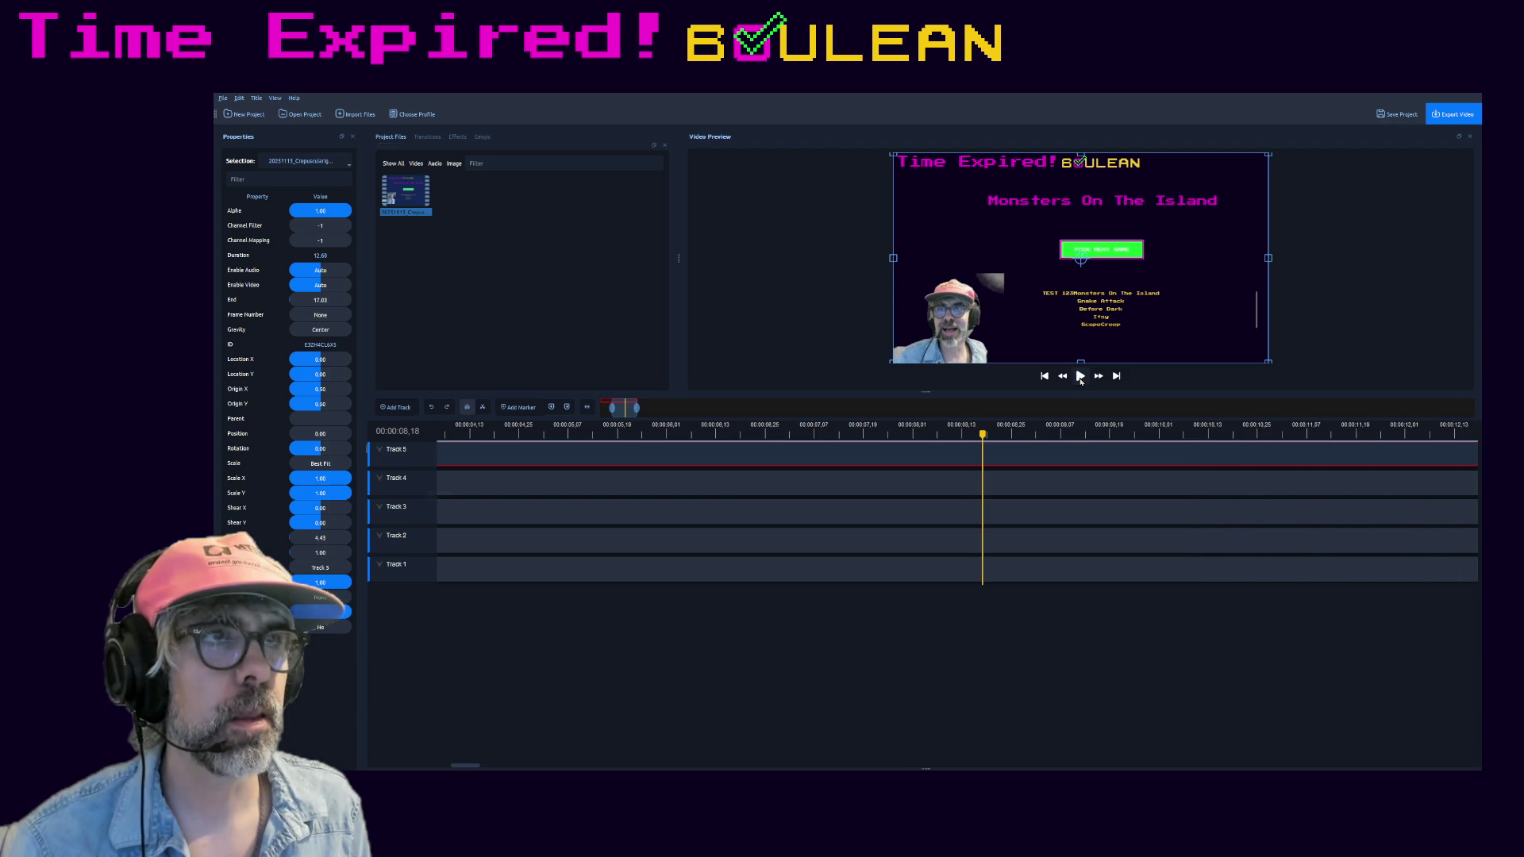
- Walk the playhead back along the ruler toward the eight-second mark
left_click(1010, 438)
left_click(987, 439)
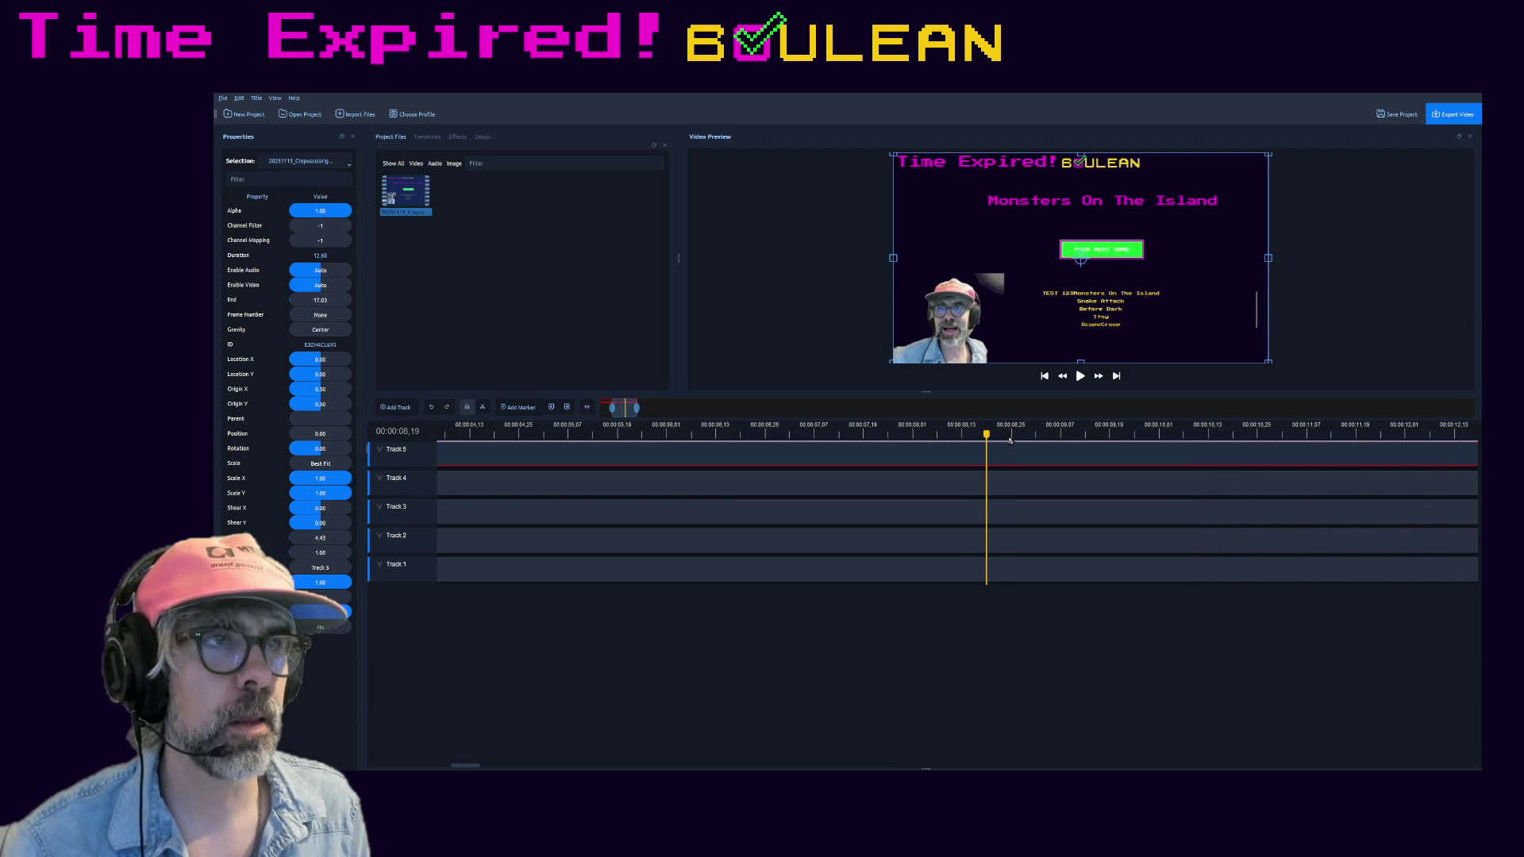
left_click(962, 437)
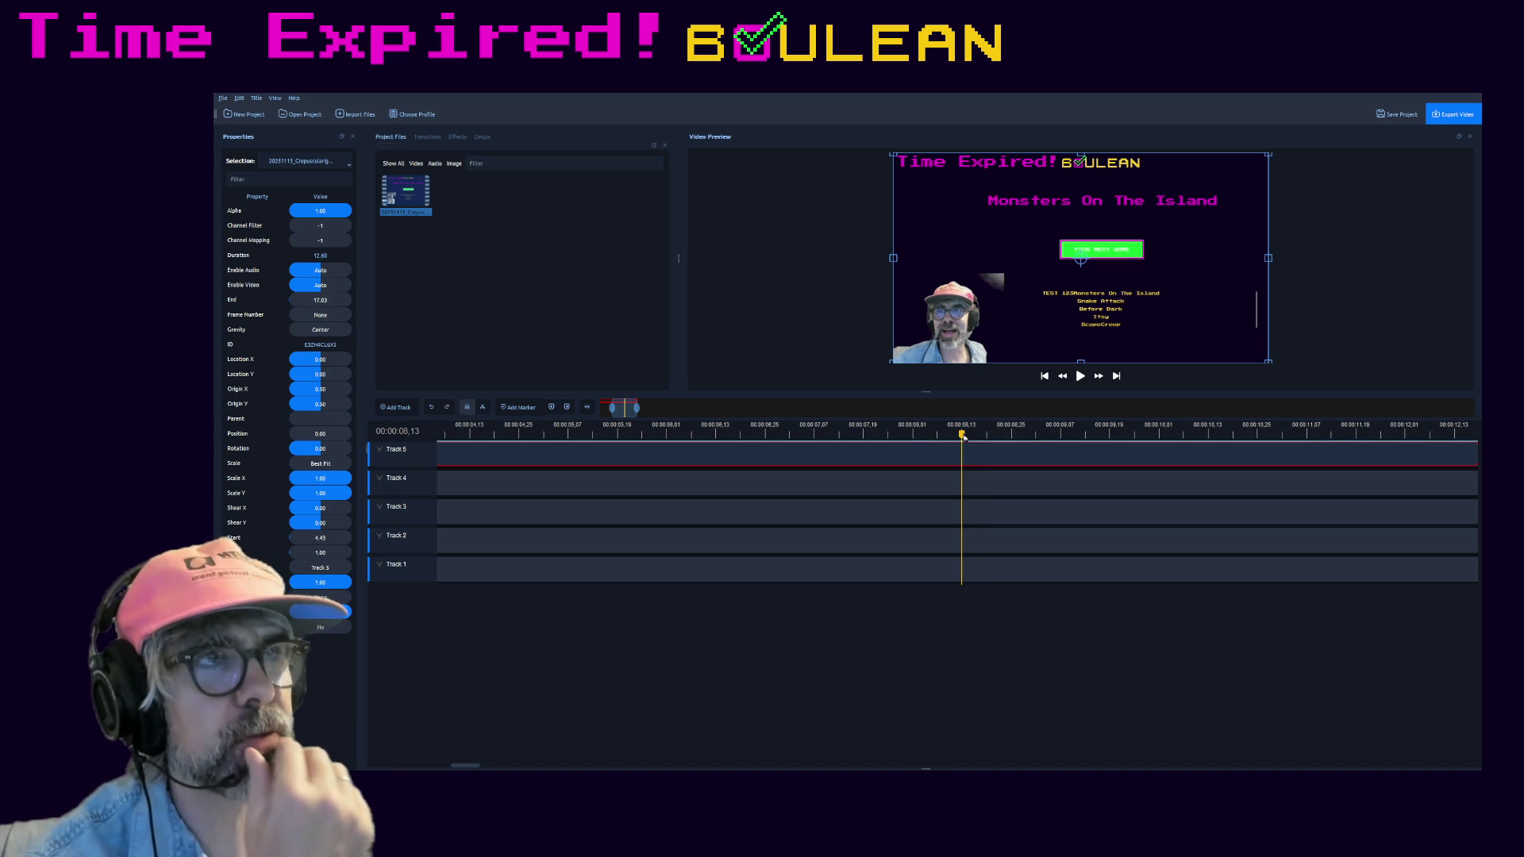
left_click(938, 437)
left_click(917, 435)
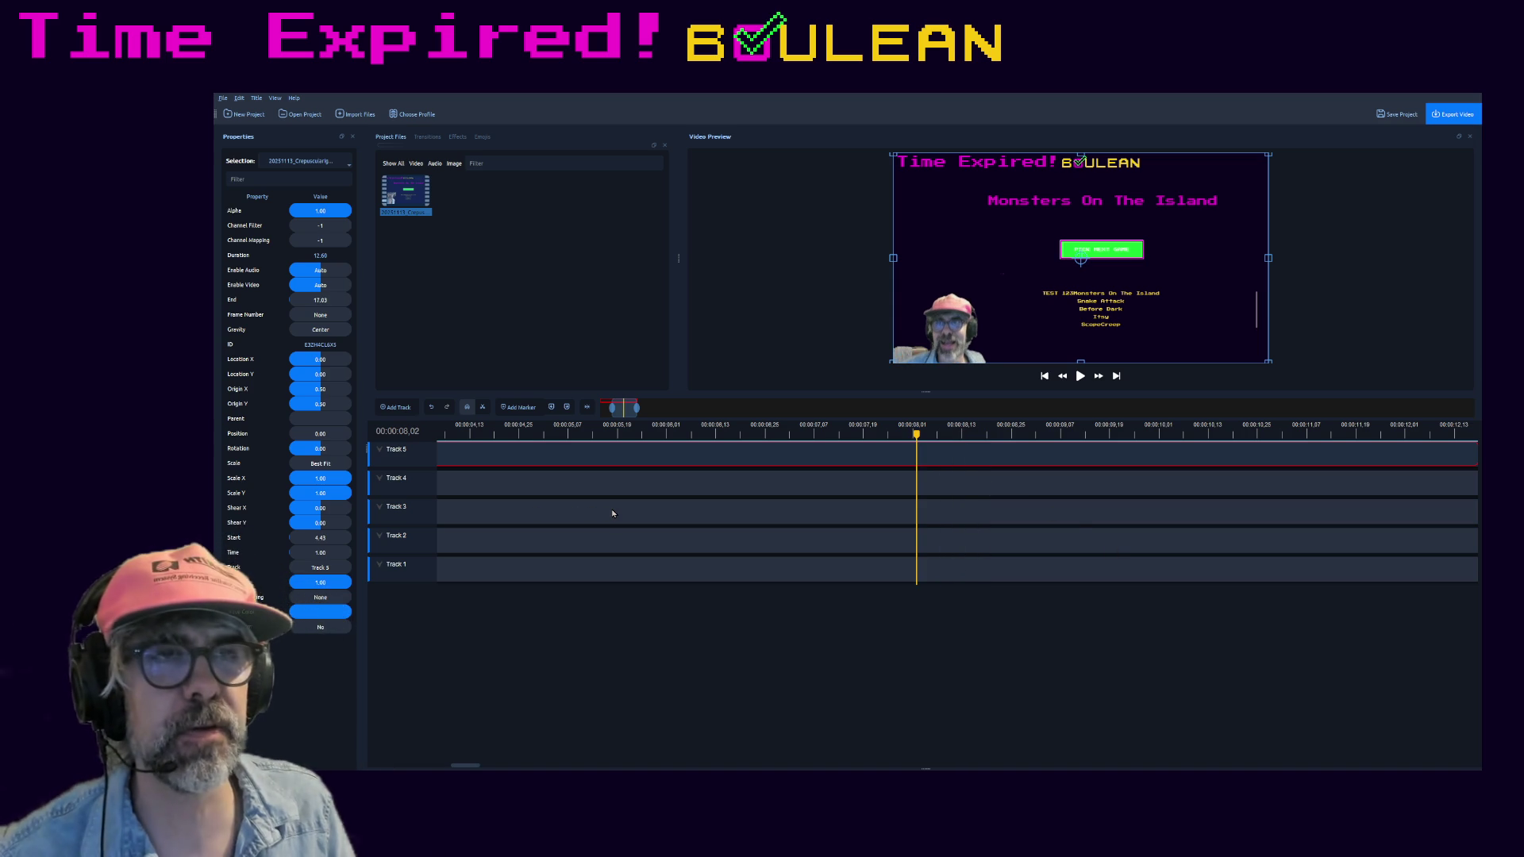
scroll(613, 514, "down", 1)
scroll(612, 512, "down", 2)
scroll(613, 513, "down", 1)
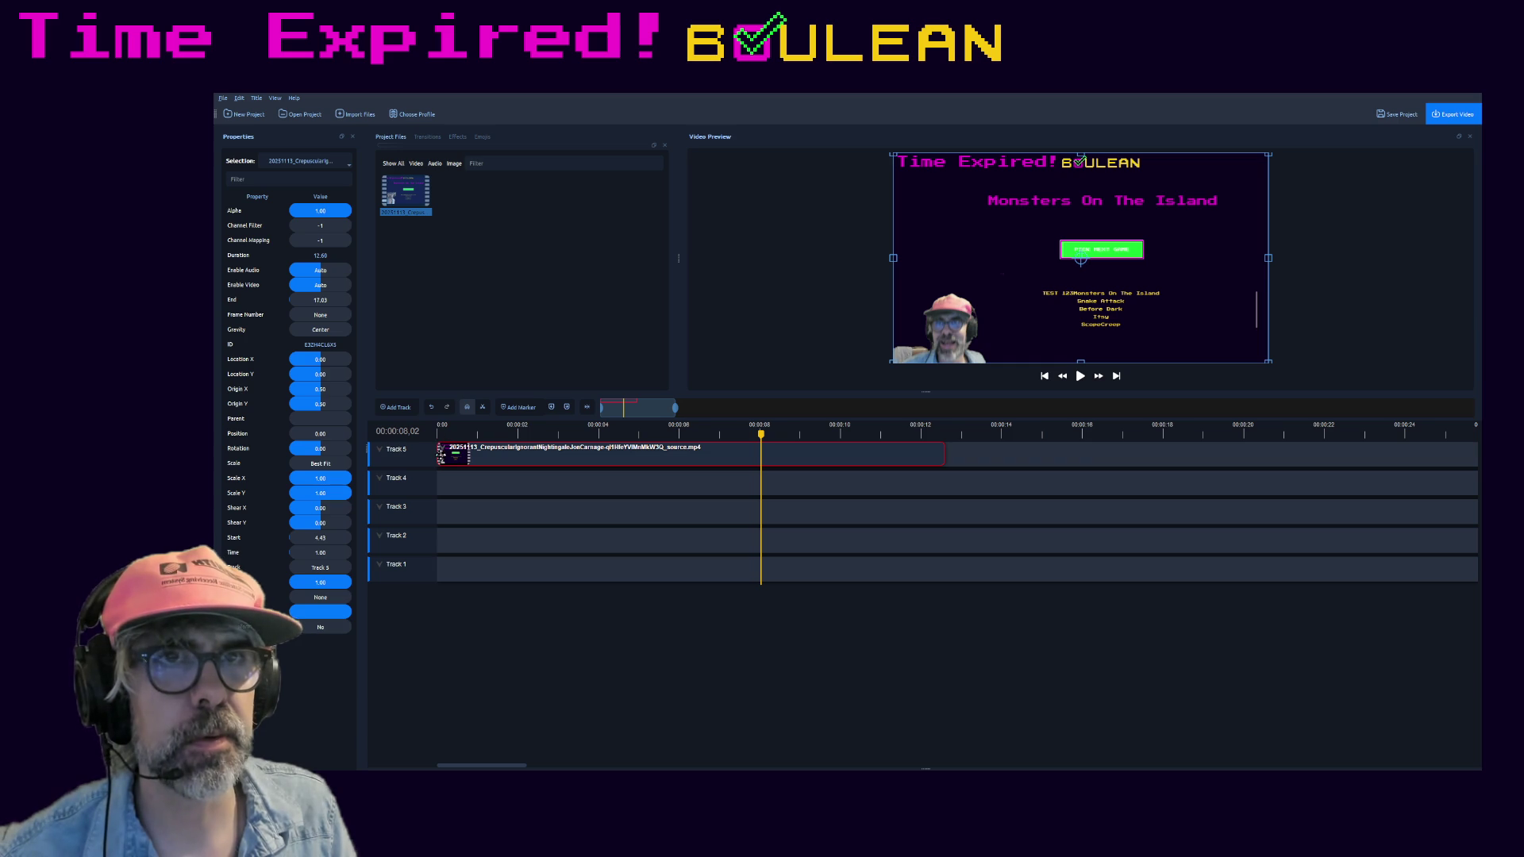
- Select the Track 5 clip and park the playhead at about 00:00:08:01
left_click(447, 454)
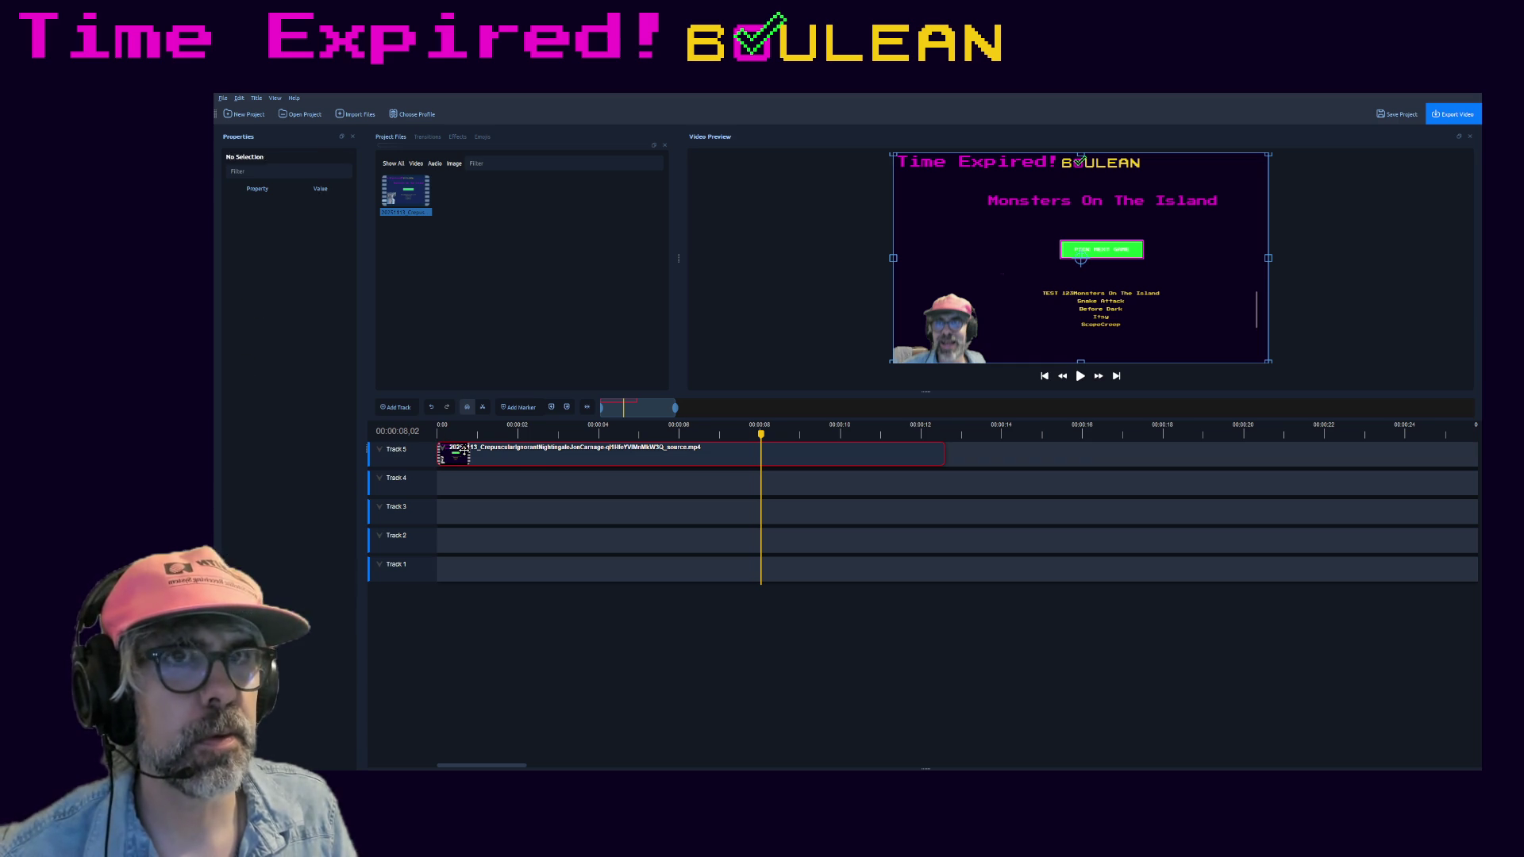
left_click(451, 432)
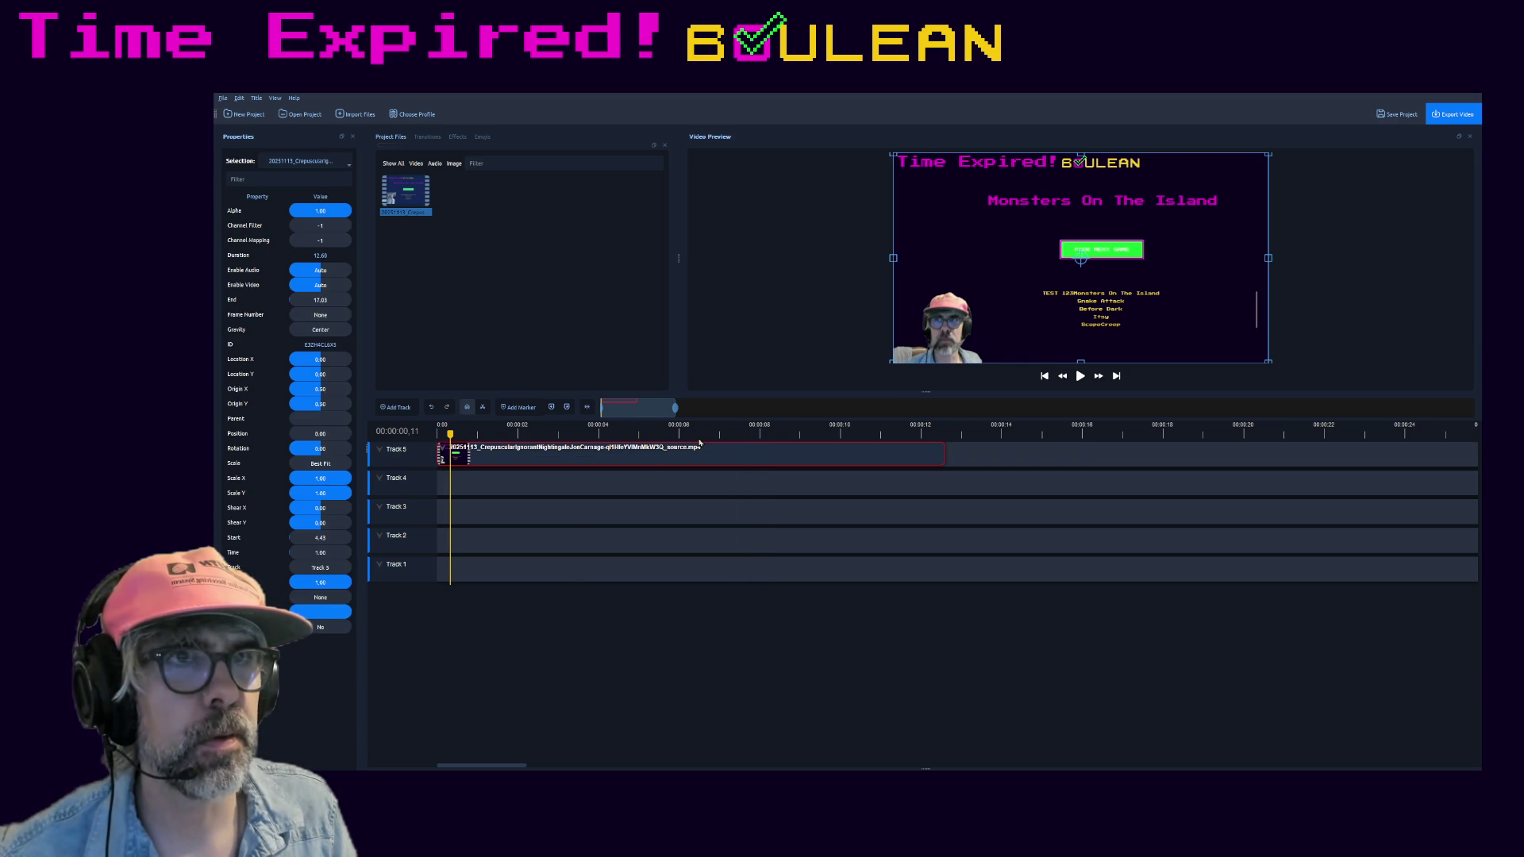
left_click(760, 433)
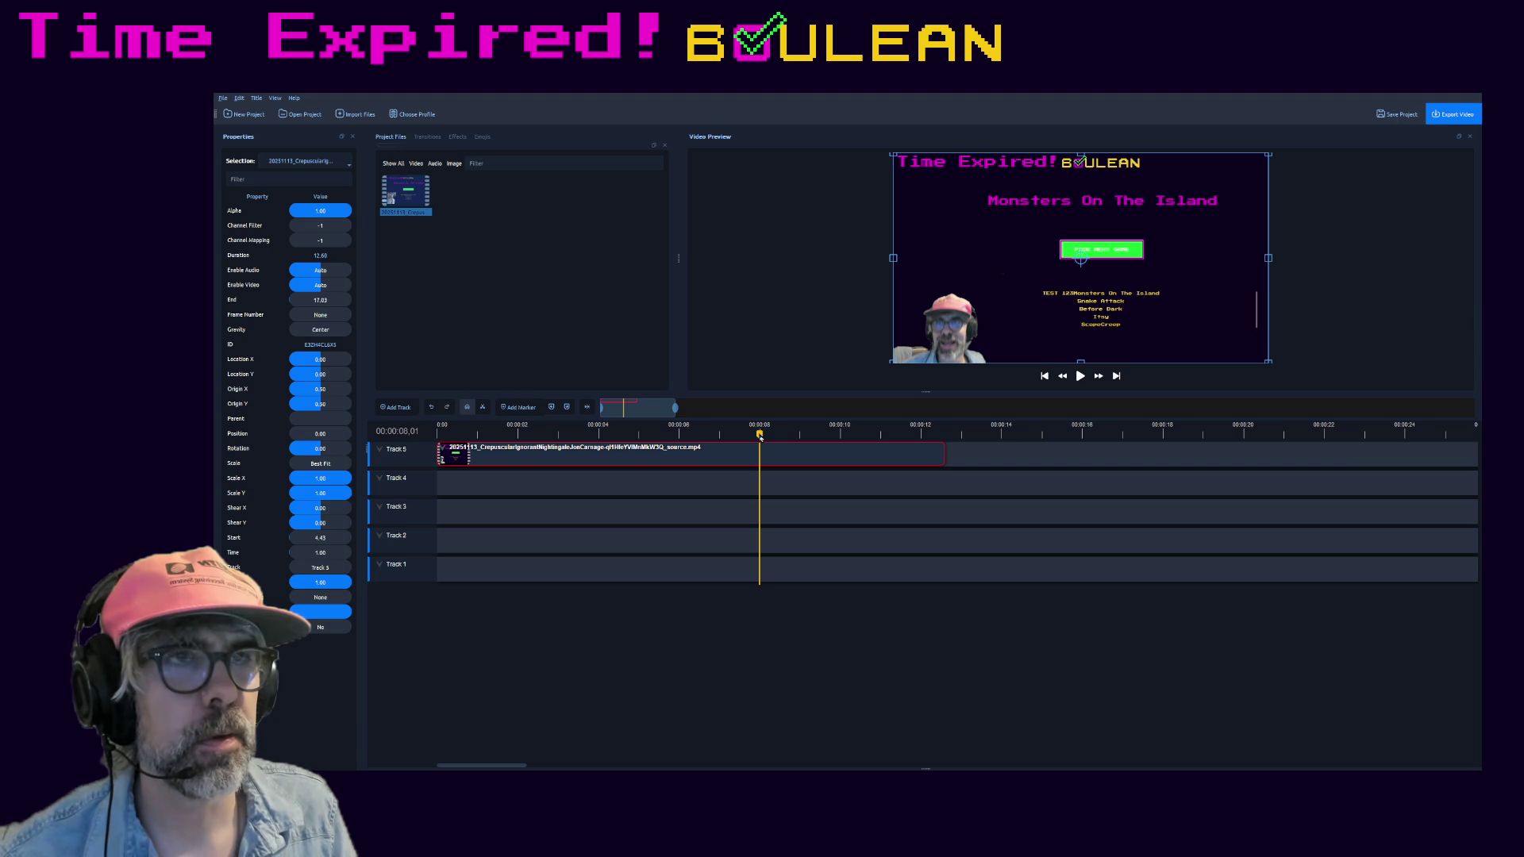
- Split the Track 5 clip at eight seconds and move its second part later, leaving a gap
key("Left")
key("Left")
key("Left")
key("Left")
key("Left")
key("Left")
key("Right")
key("Right")
key("Right")
key("Right")
key("Right")
key("Right")
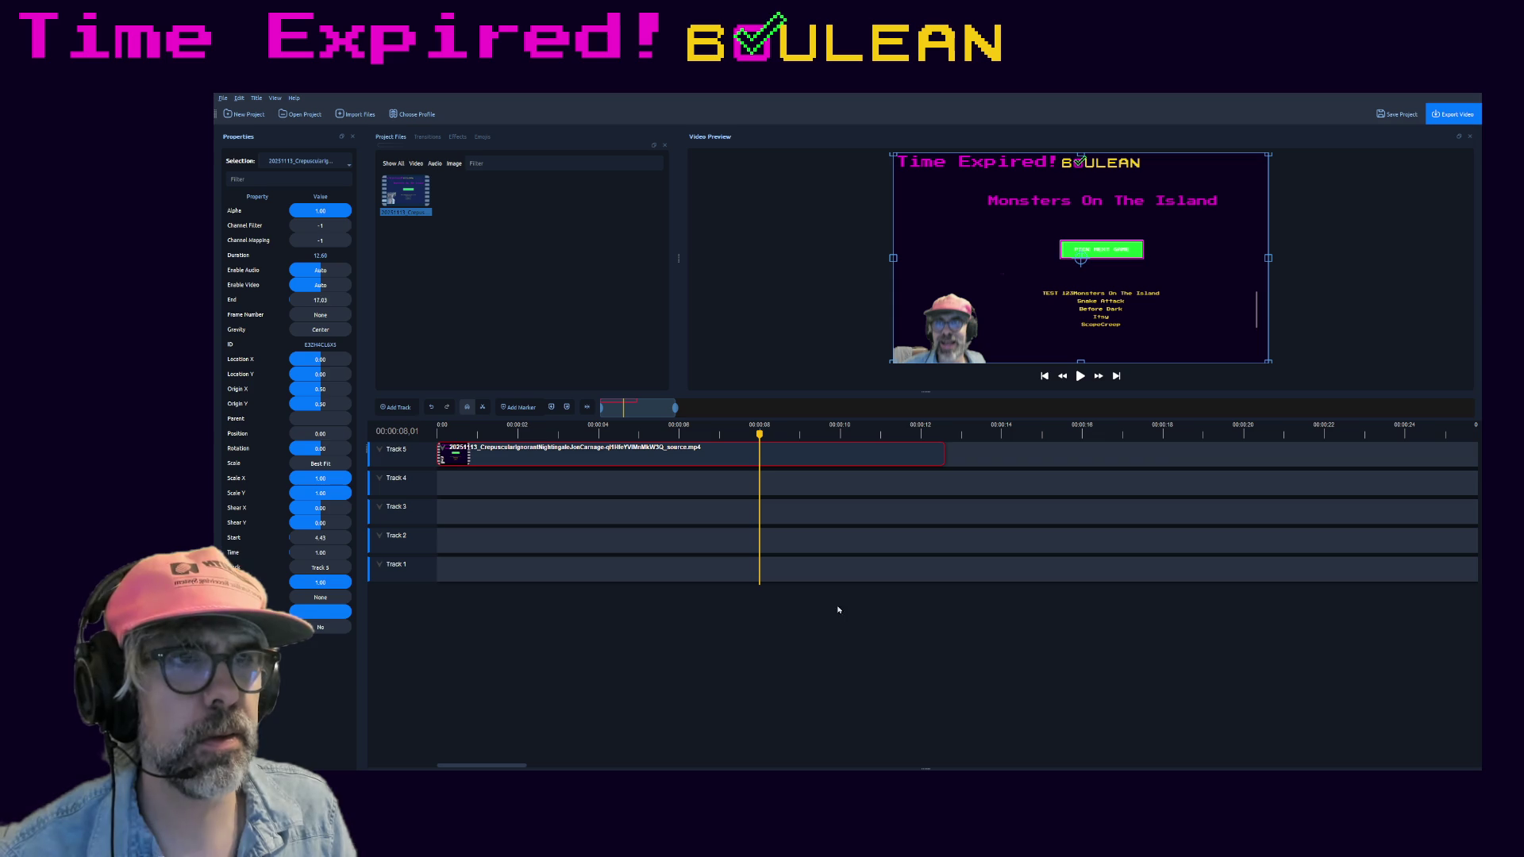
key("ctrl+k")
left_click_drag(826, 466, 1081, 465)
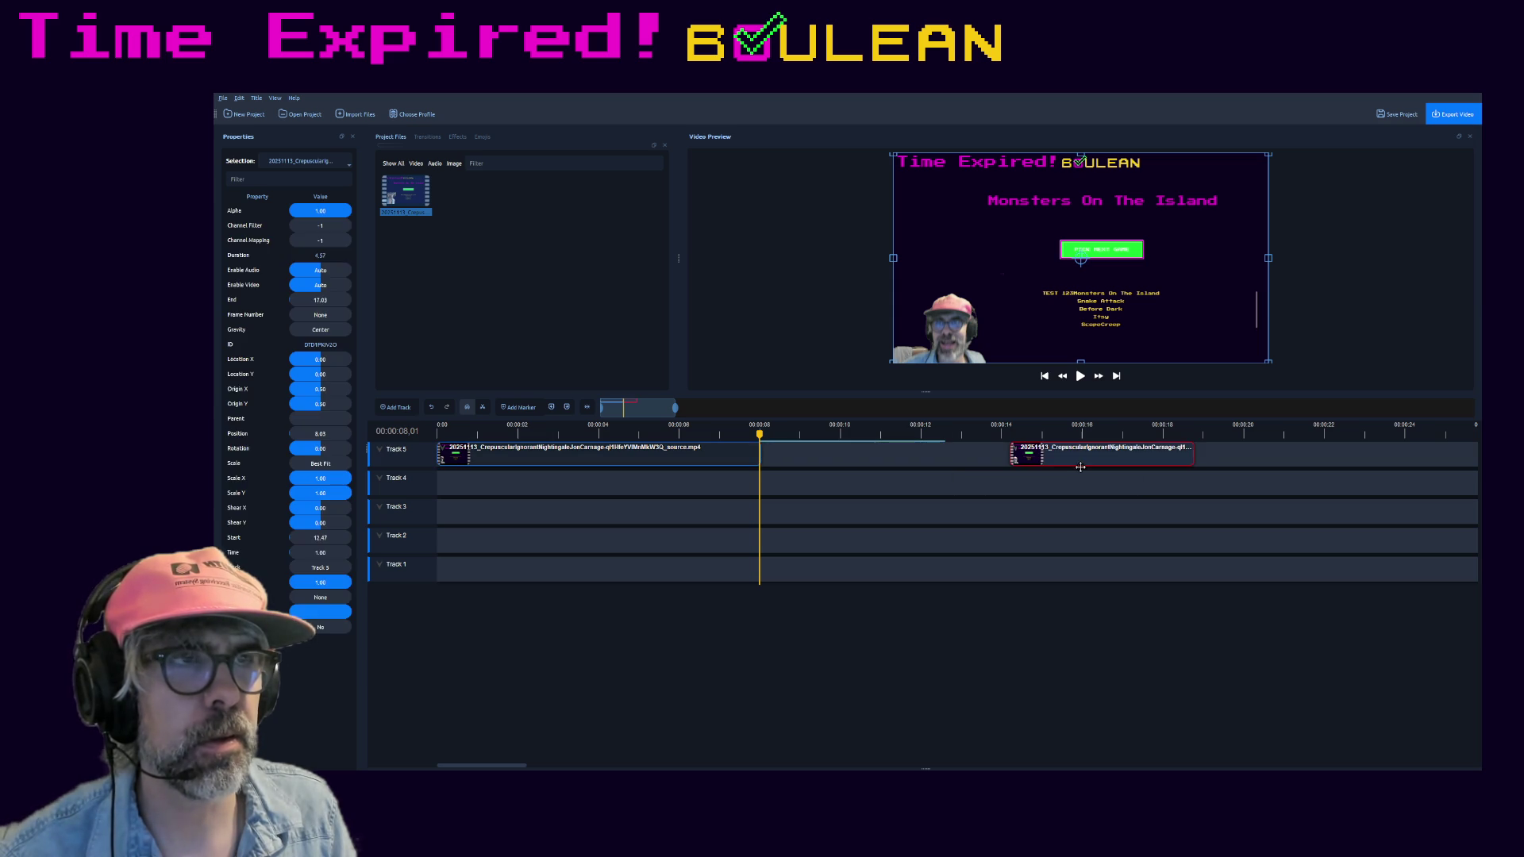
- Return to the timeline start, check both split parts and start playback
left_click(442, 436)
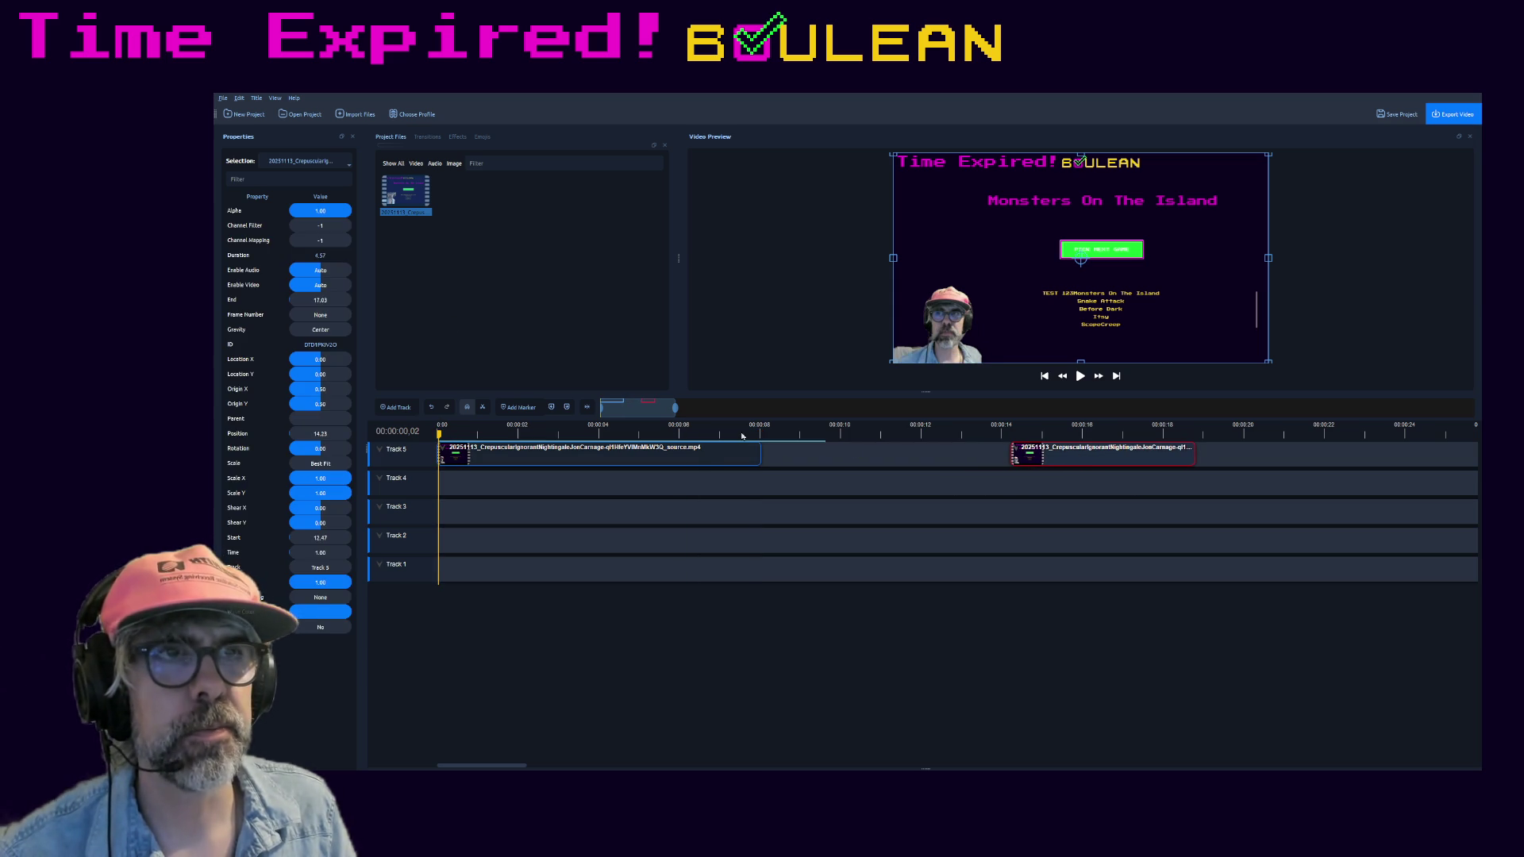
left_click(709, 456)
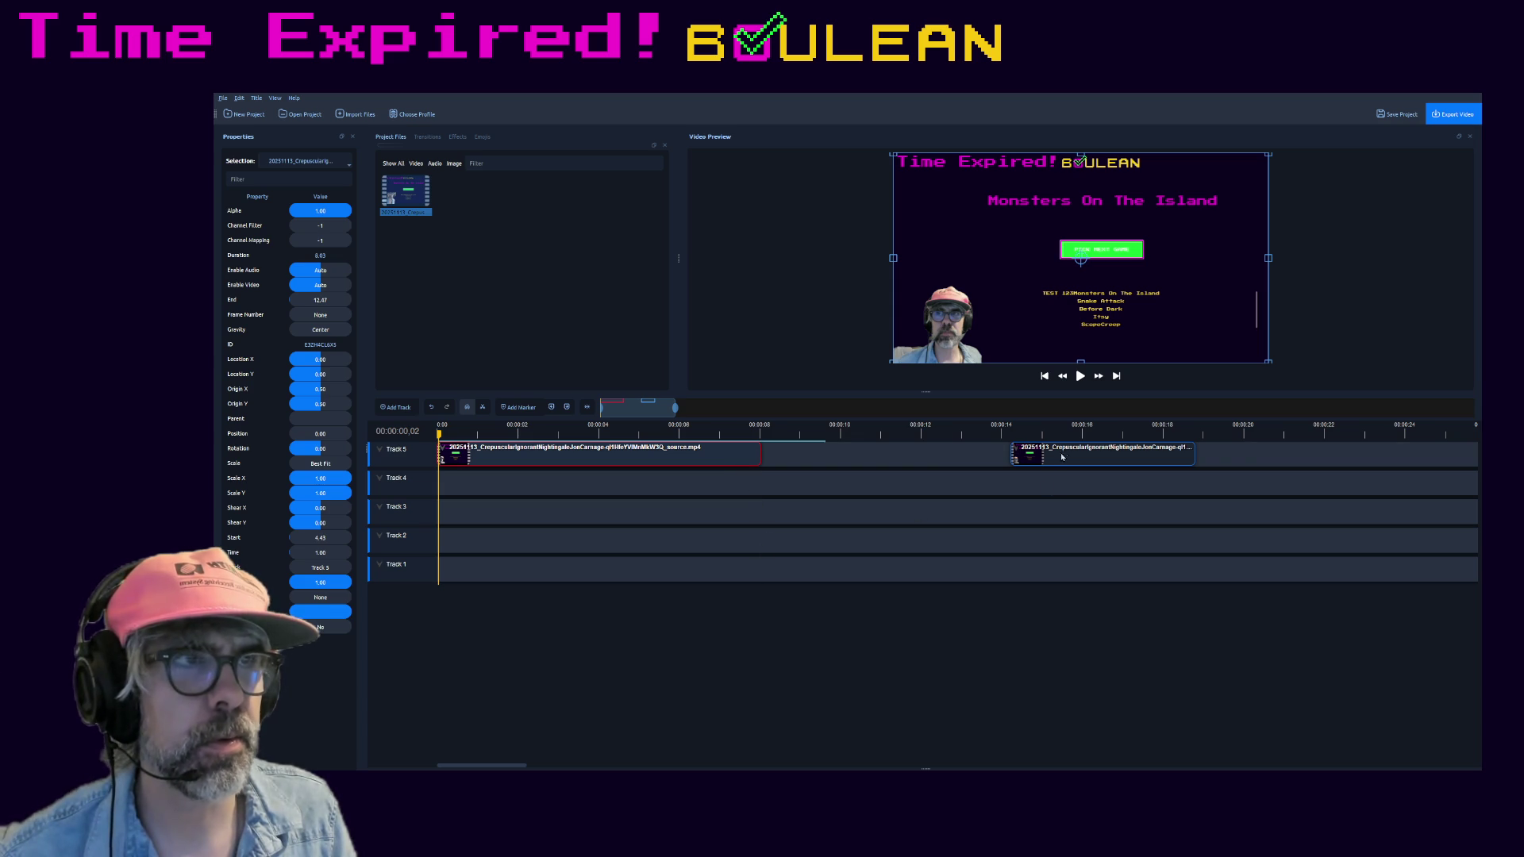
left_click(1075, 448)
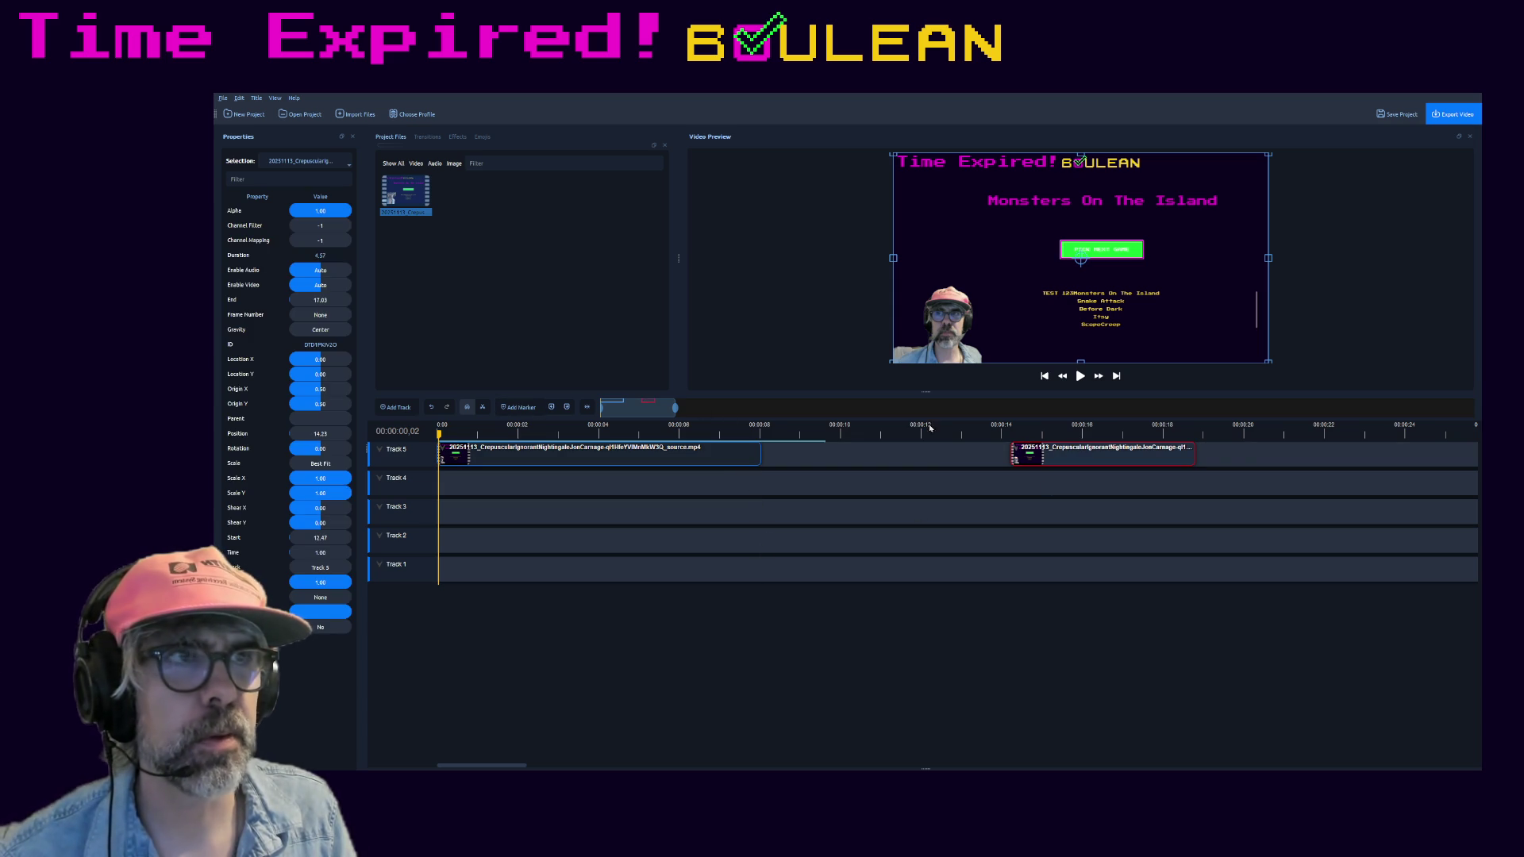
left_click(1078, 378)
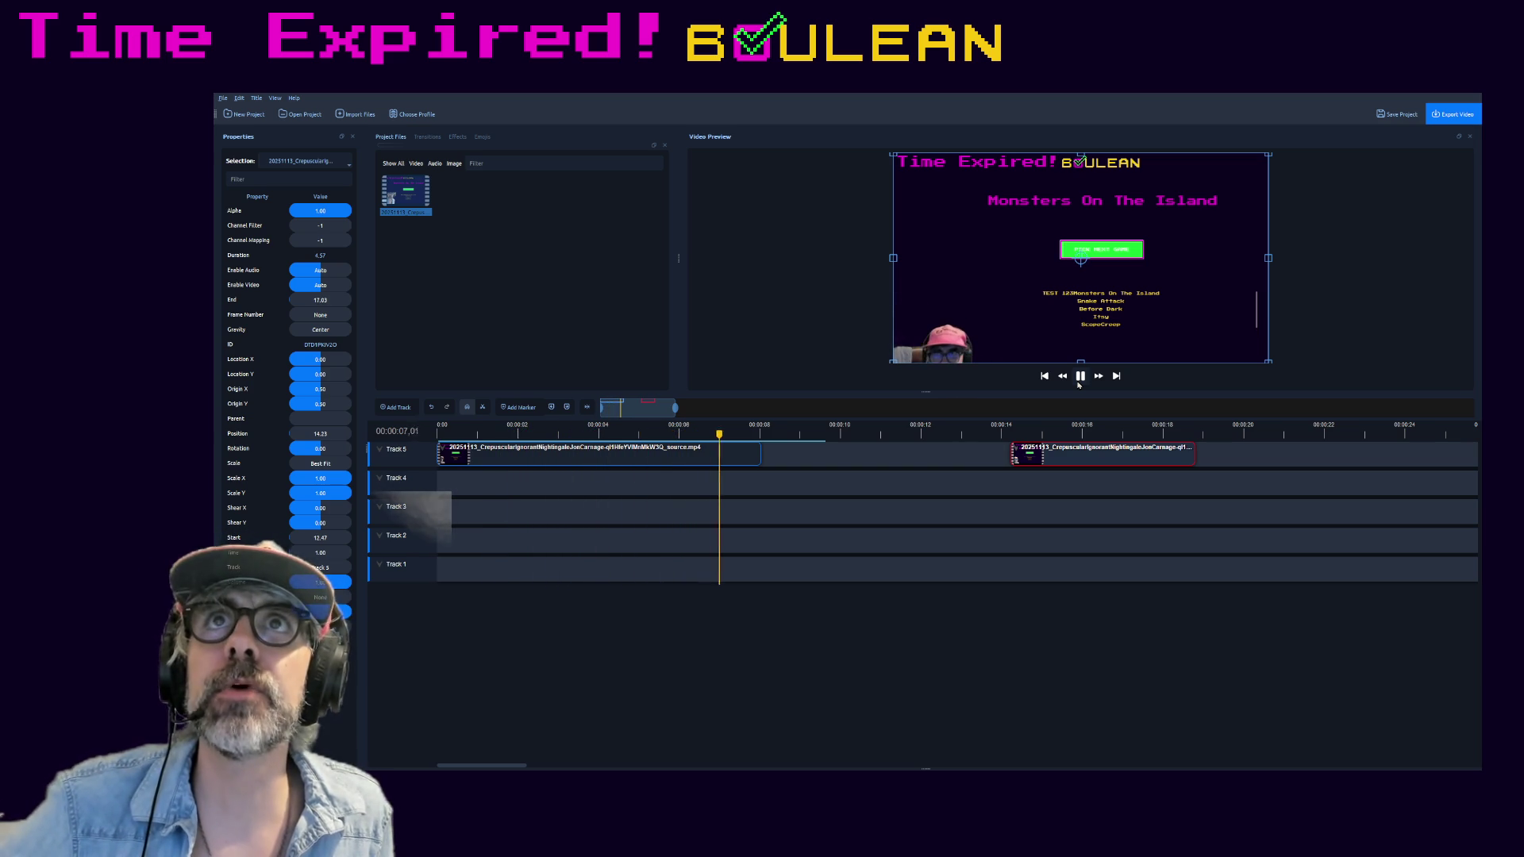
- Select the first split part and play the timeline again from the beginning
left_click(1079, 382)
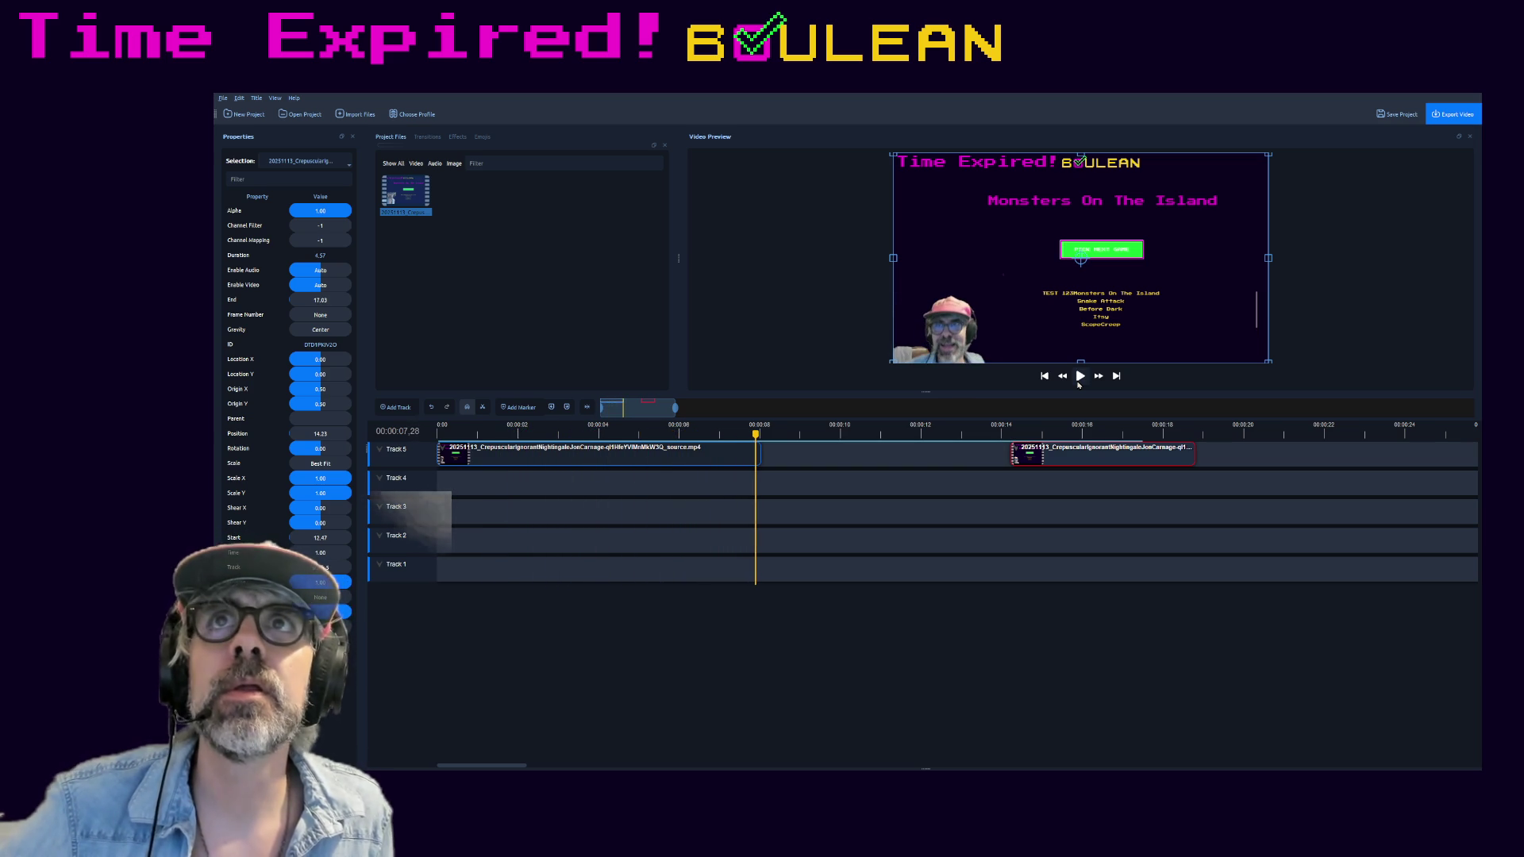
left_click(1079, 381)
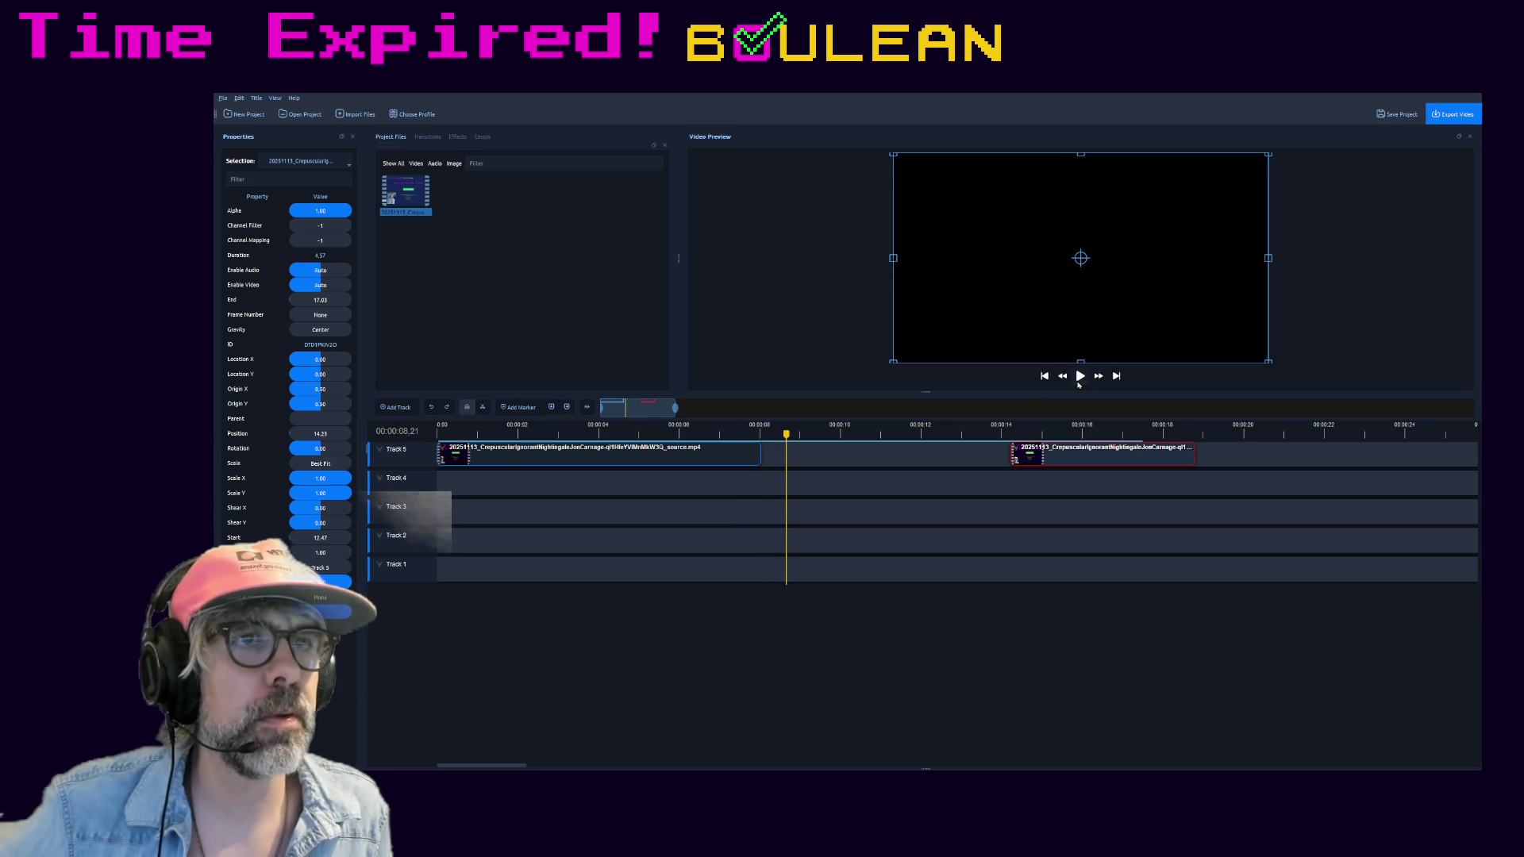
left_click(702, 460)
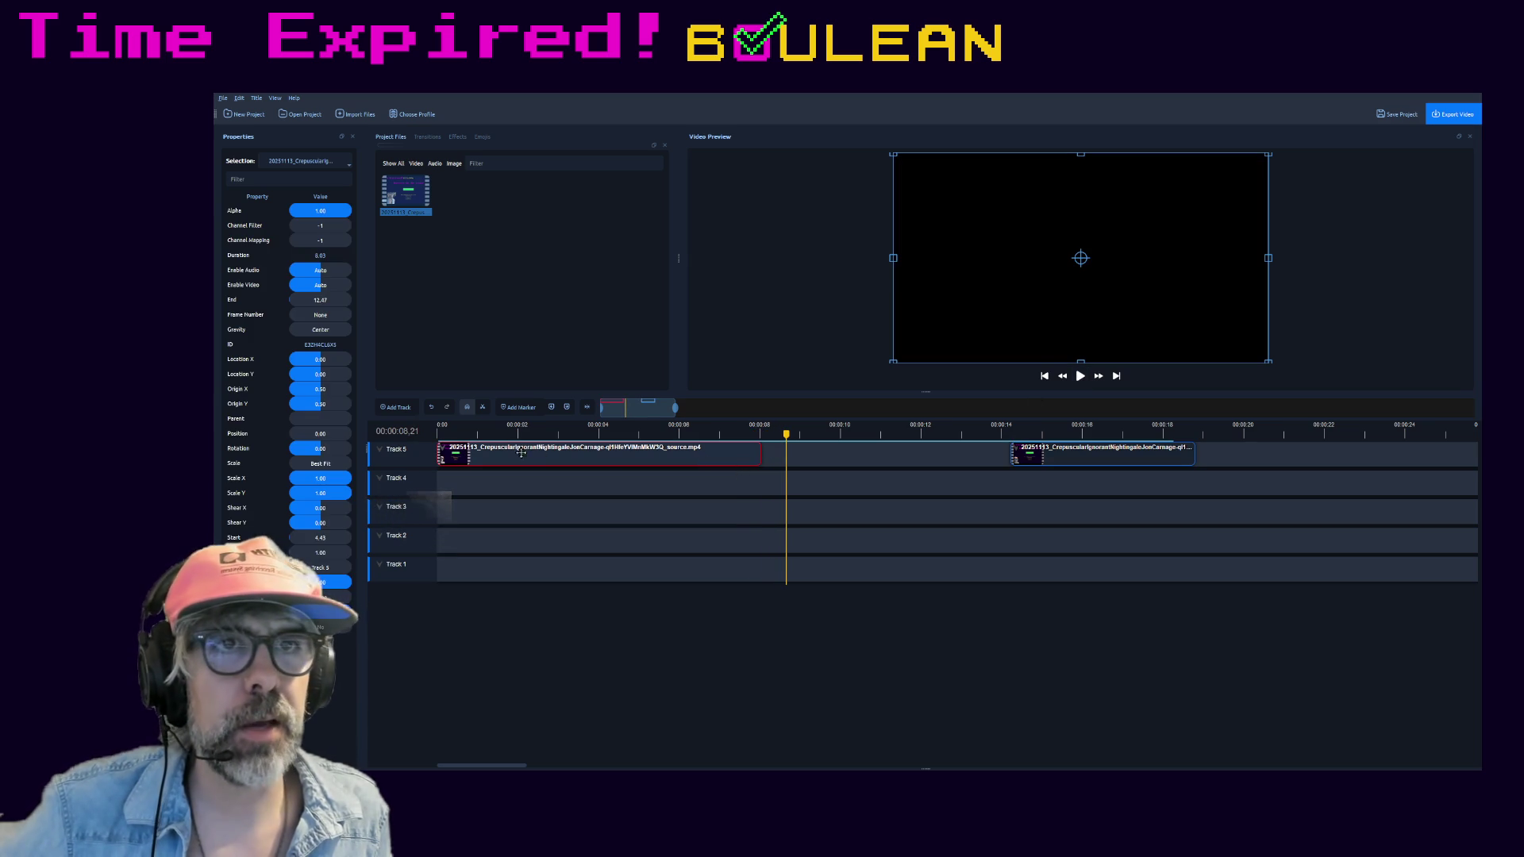
left_click(439, 435)
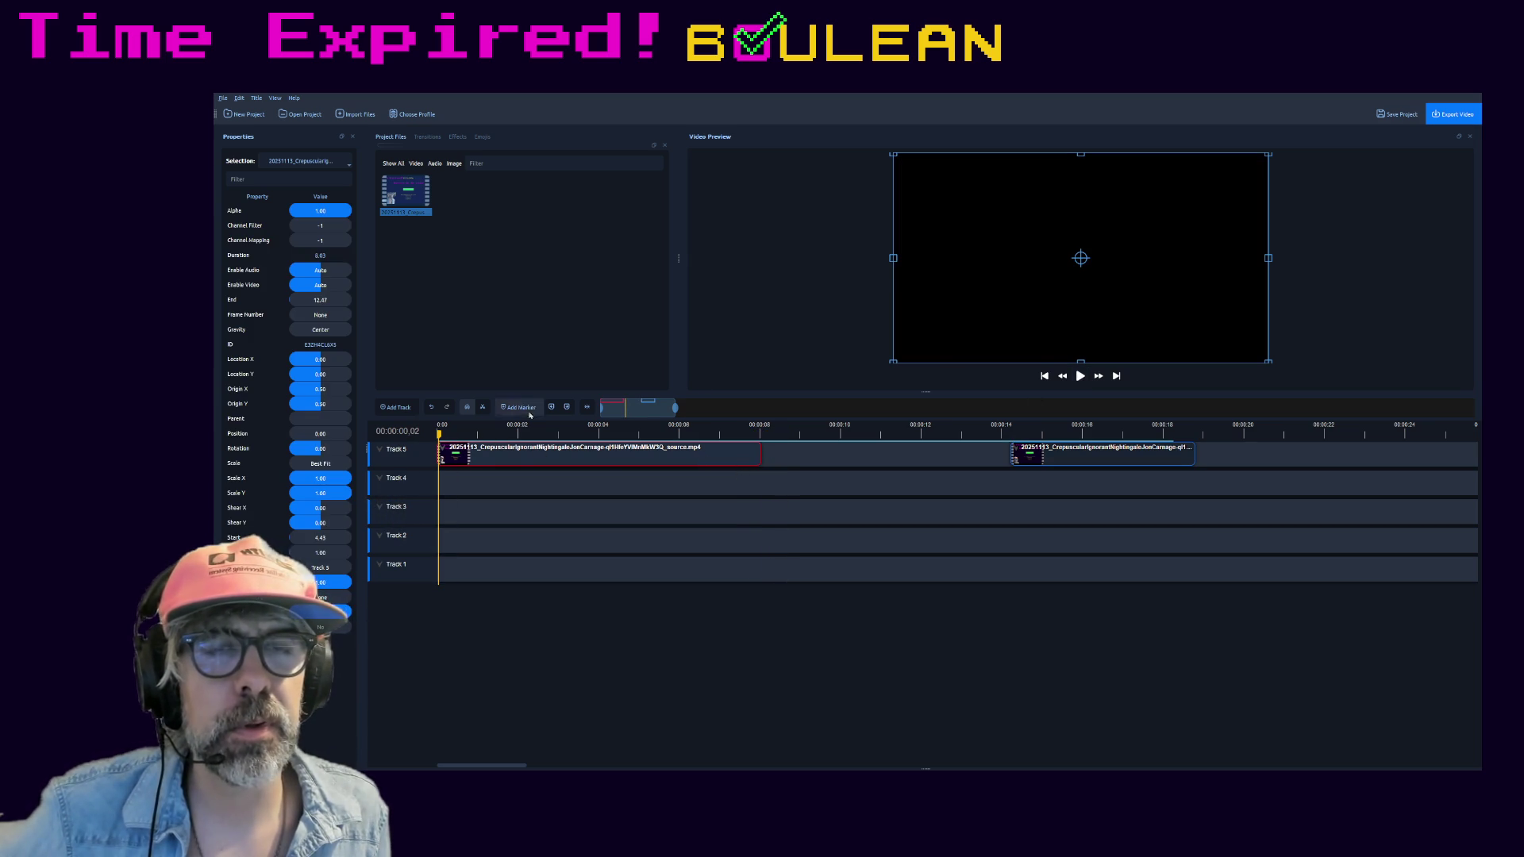
left_click(1078, 376)
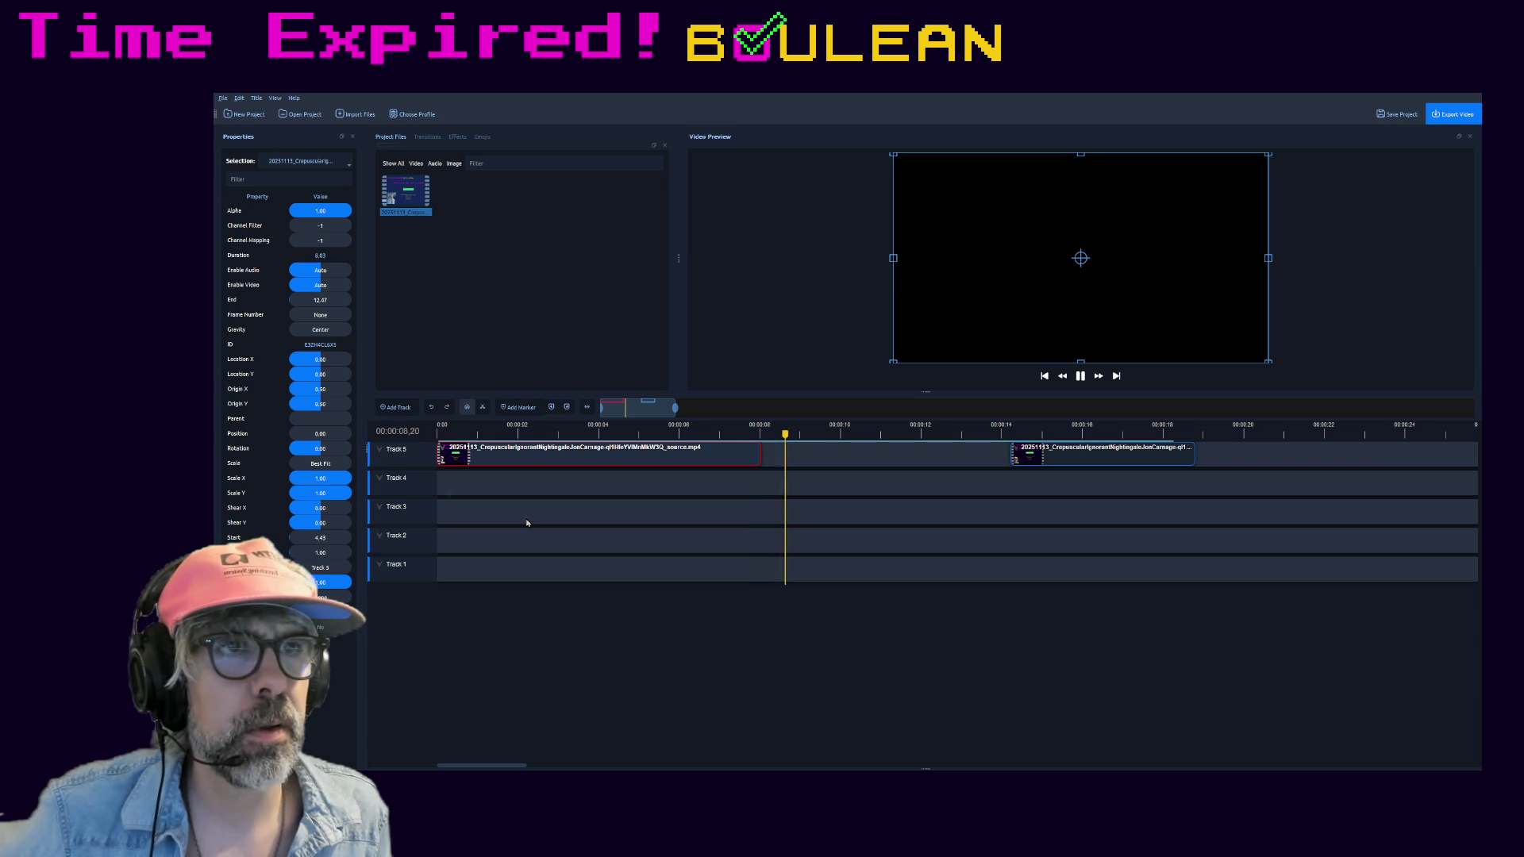
- Replay from the start a few times to review the join, then pause
key("Home")
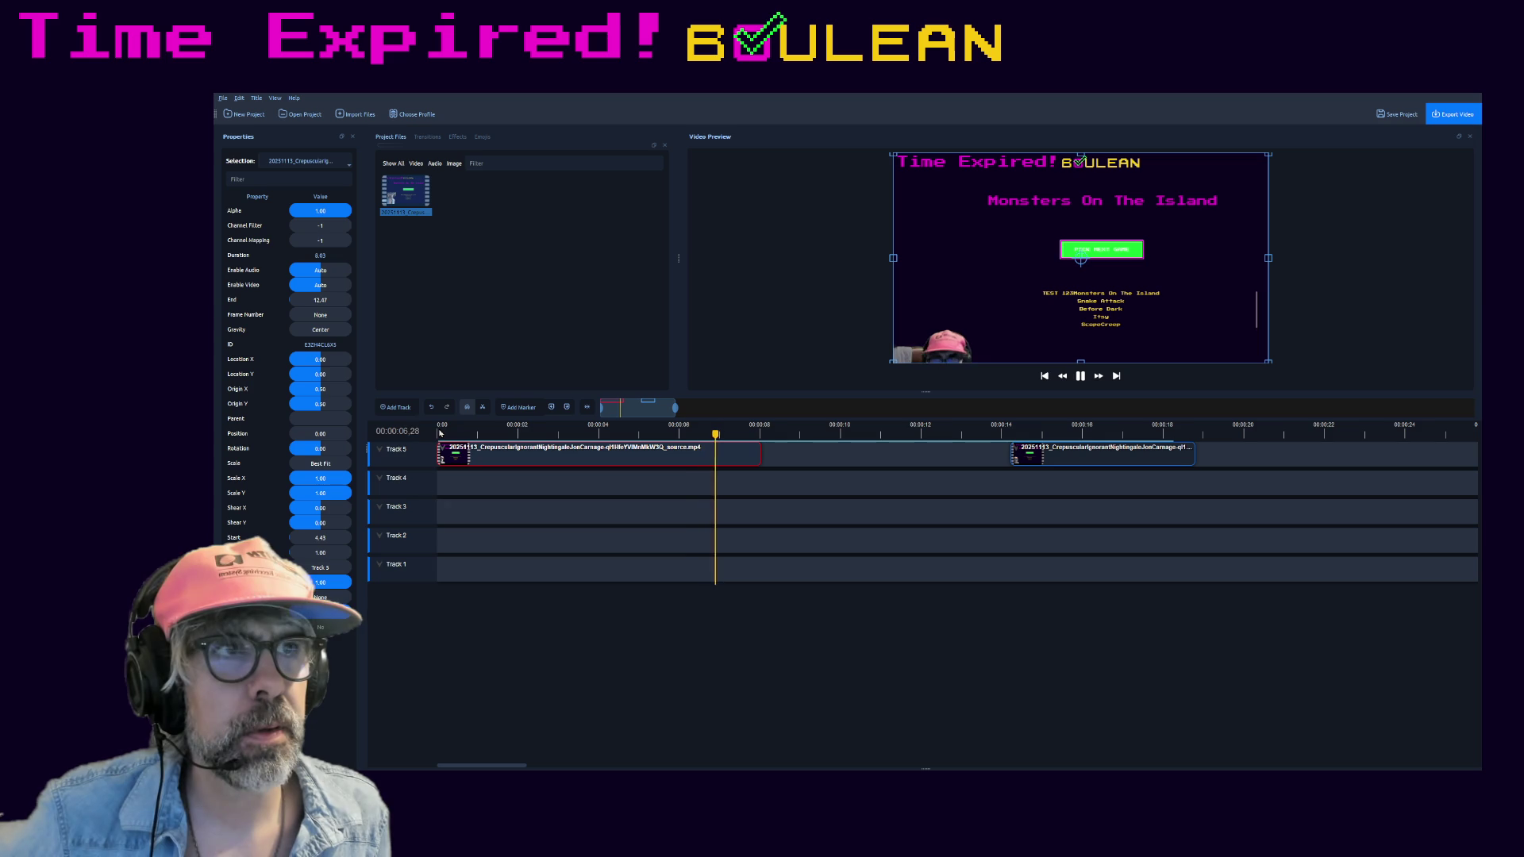
key("Home")
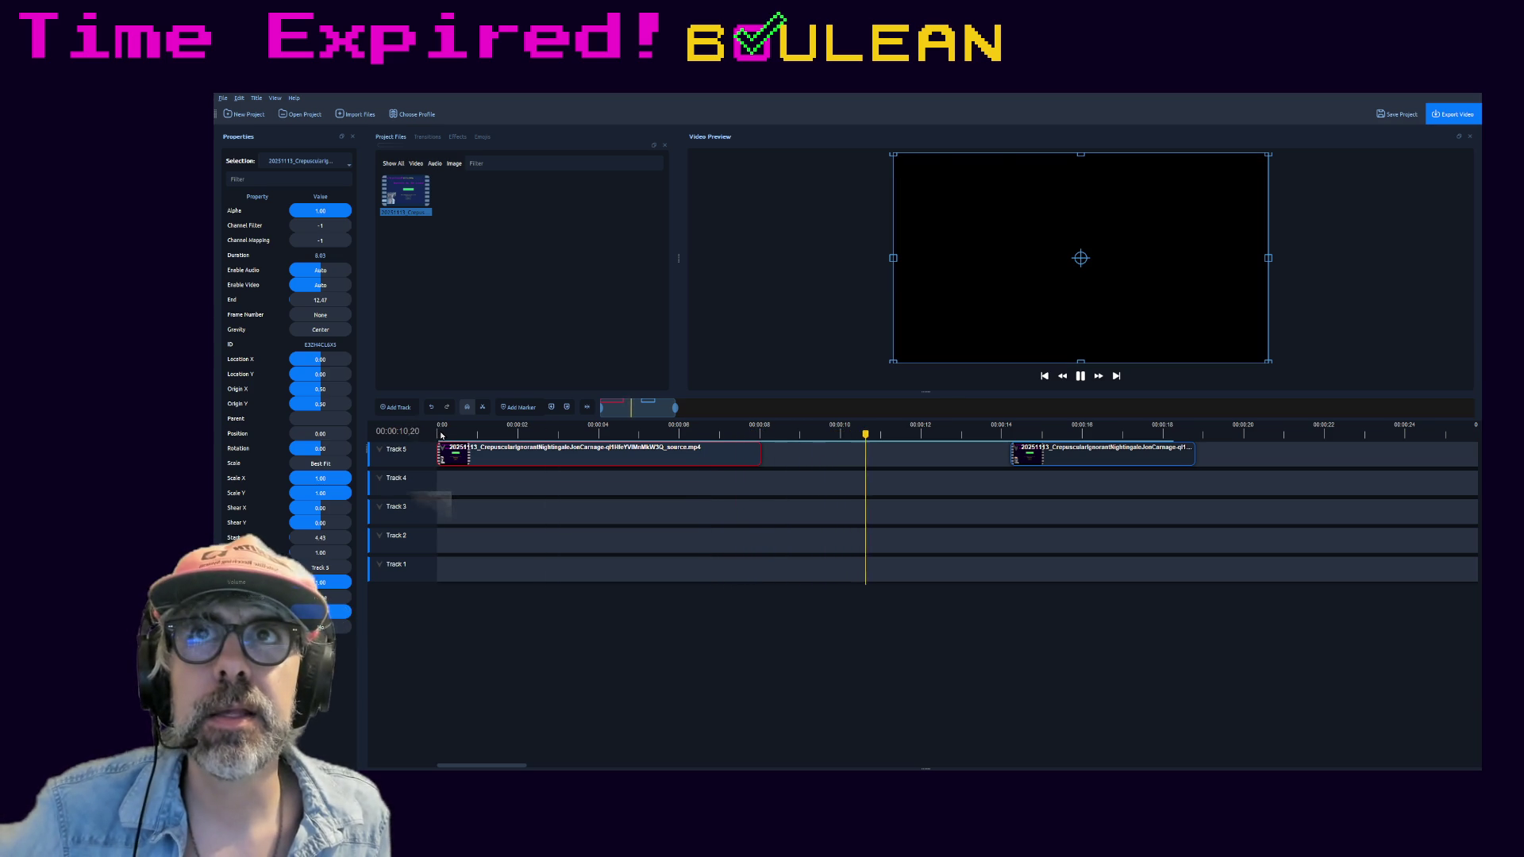
left_click(442, 431)
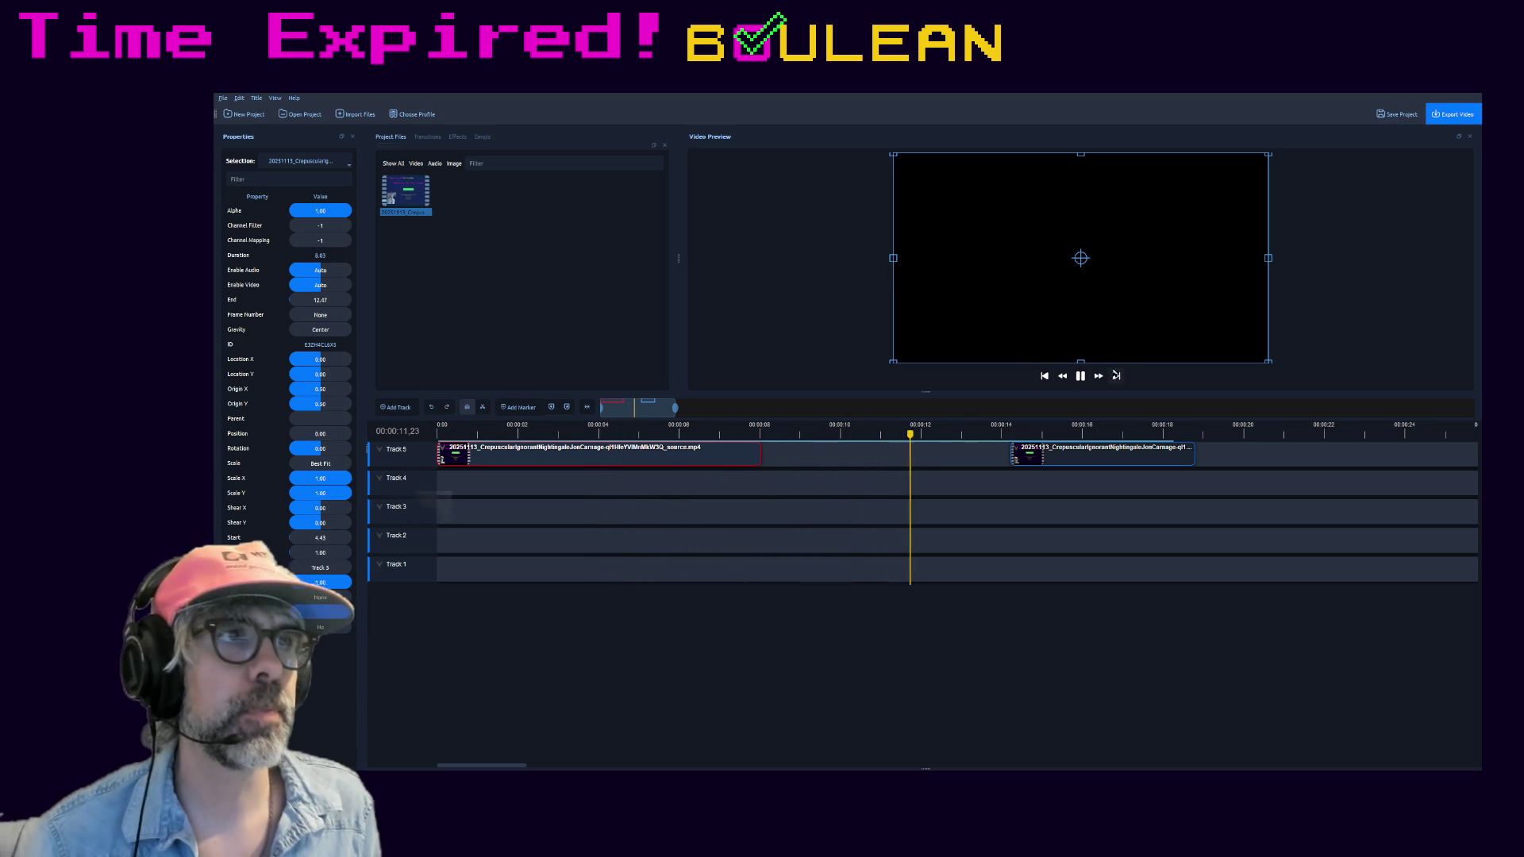
left_click(1081, 376)
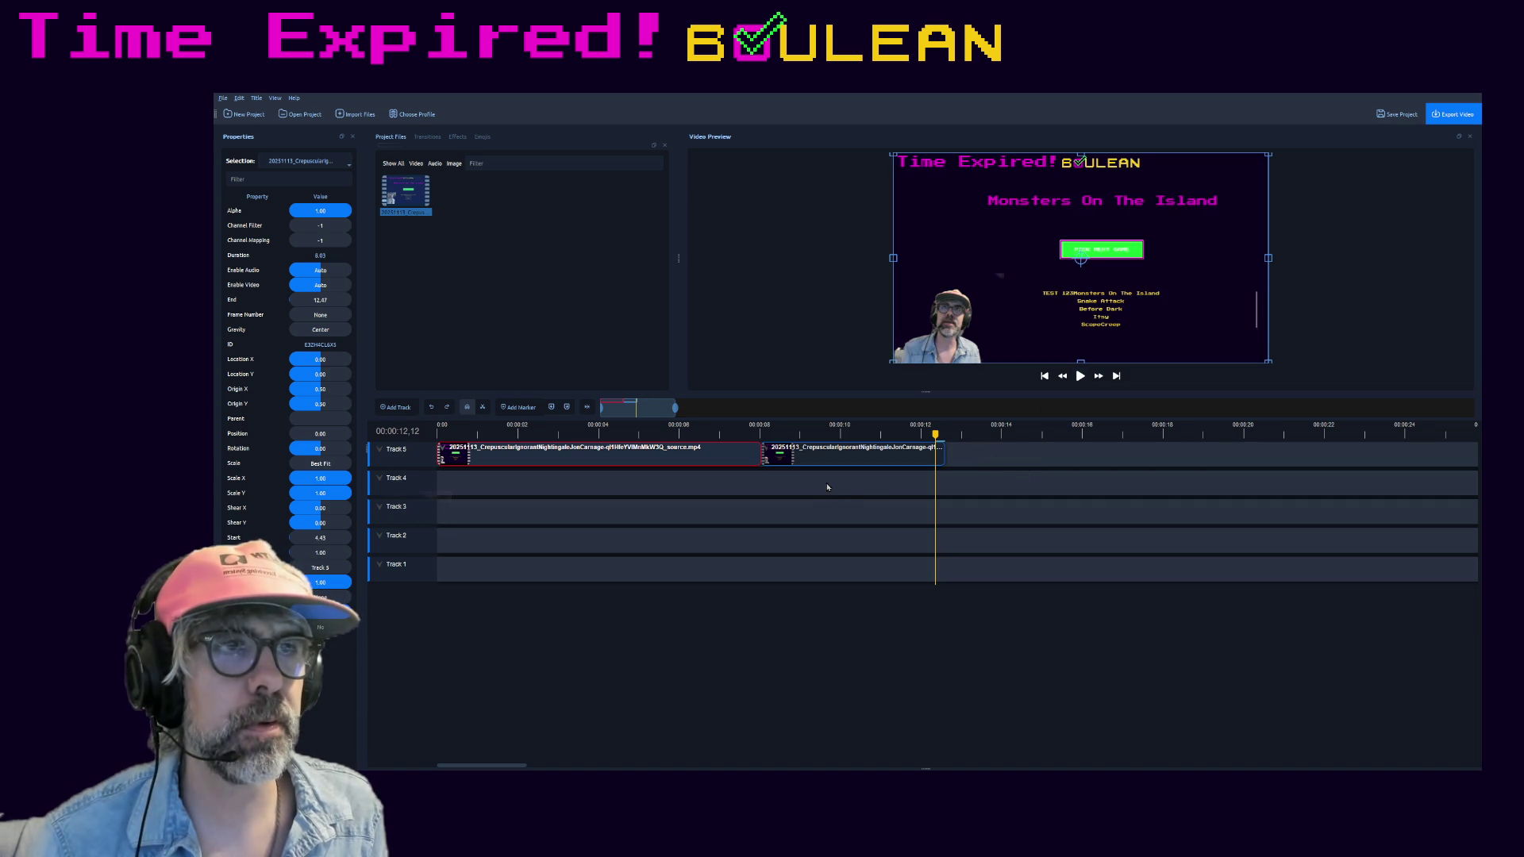
- Frame-step the playhead to the moment about five seconds in where the webcam disappears
left_click(759, 435)
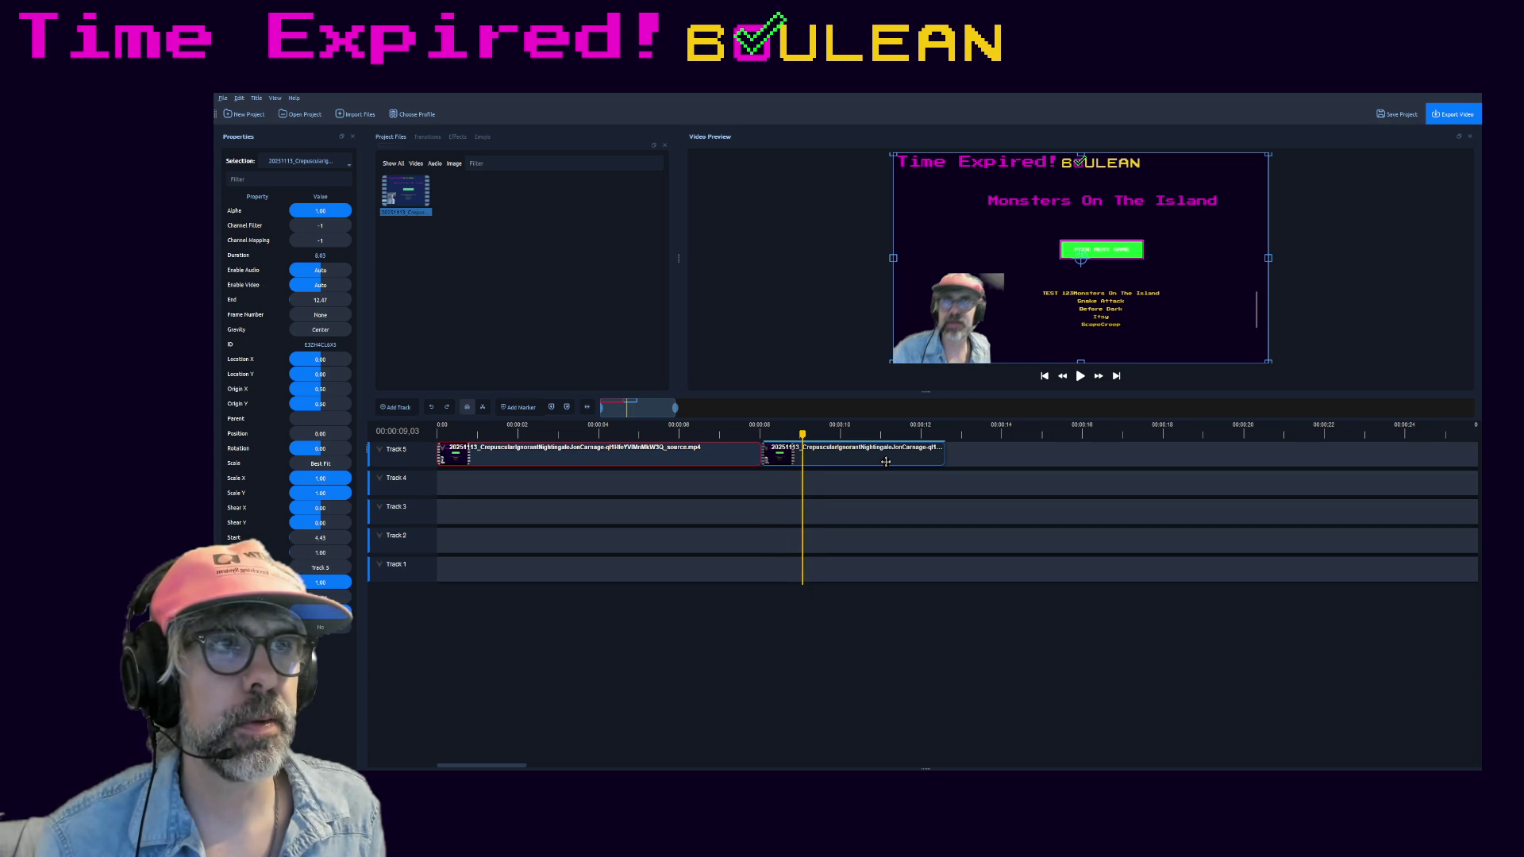
key("j")
key("Right")
key("Right")
key("Right")
key("Left")
key("Left")
key("Left")
key("Left")
key("Left")
key("Left")
key("Left")
key("Left")
key("Left")
key("Left")
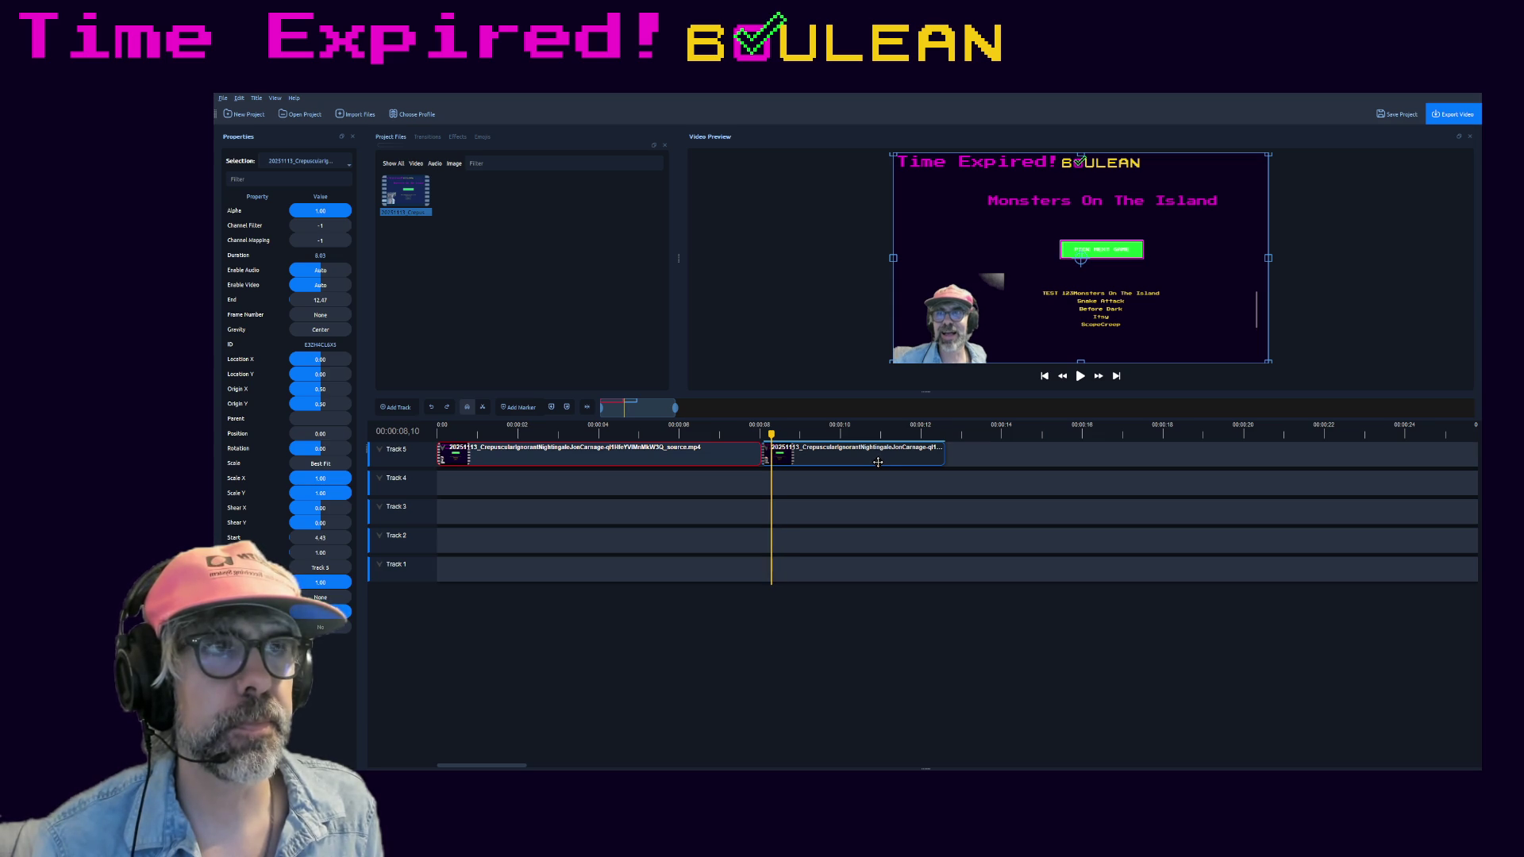
key("Left")
key("Left")
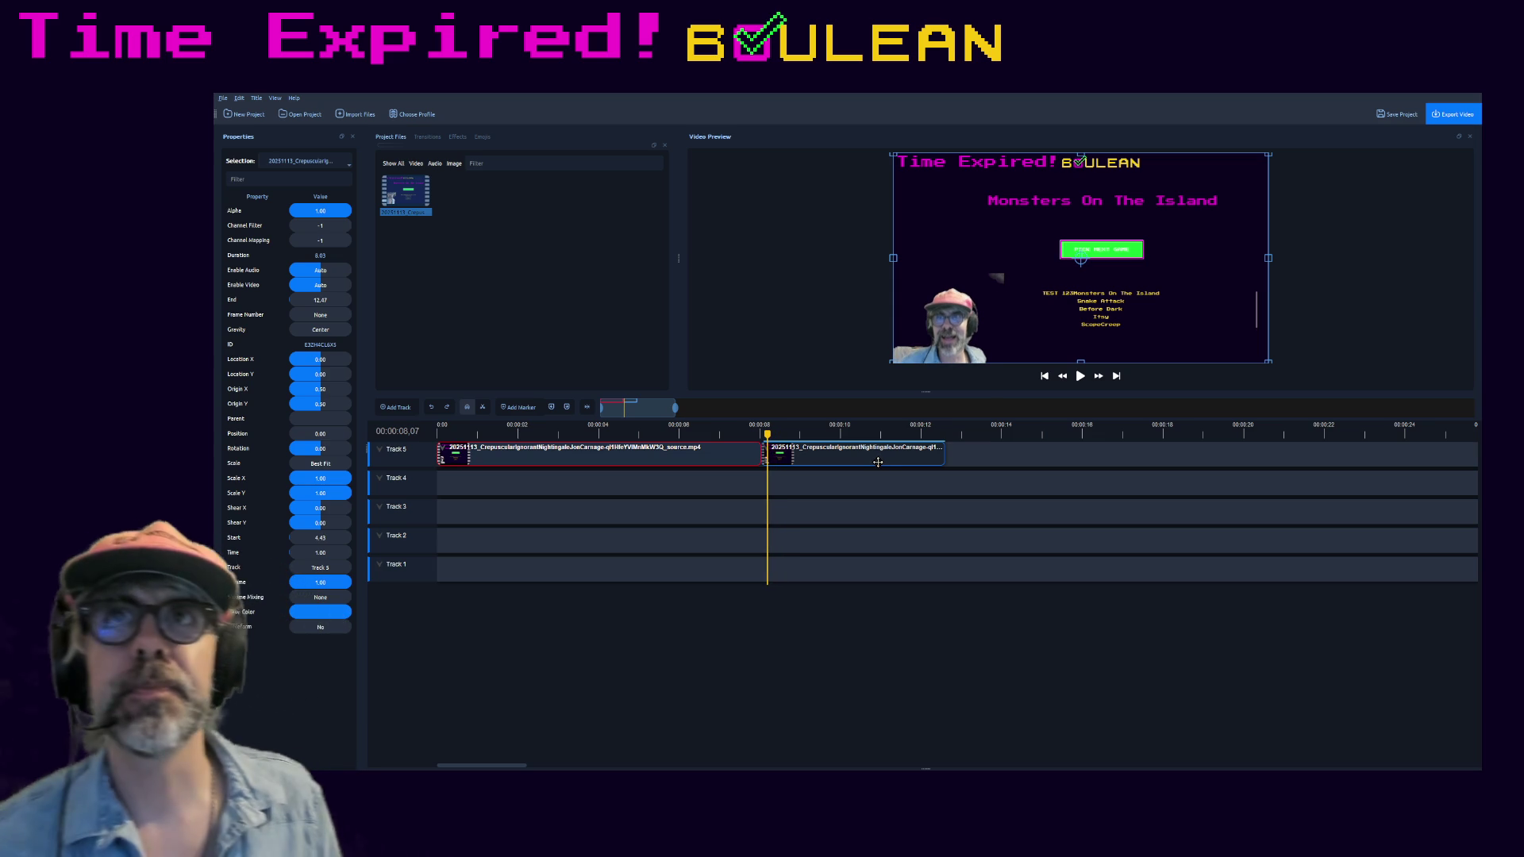
key("Left")
key("Left")
key("Left")
key("Left")
key("Left")
key("Left")
key("Left")
key("Left")
key("Left")
key("Left")
key("Left")
key("Left")
key("Left")
key("Left")
key("Left")
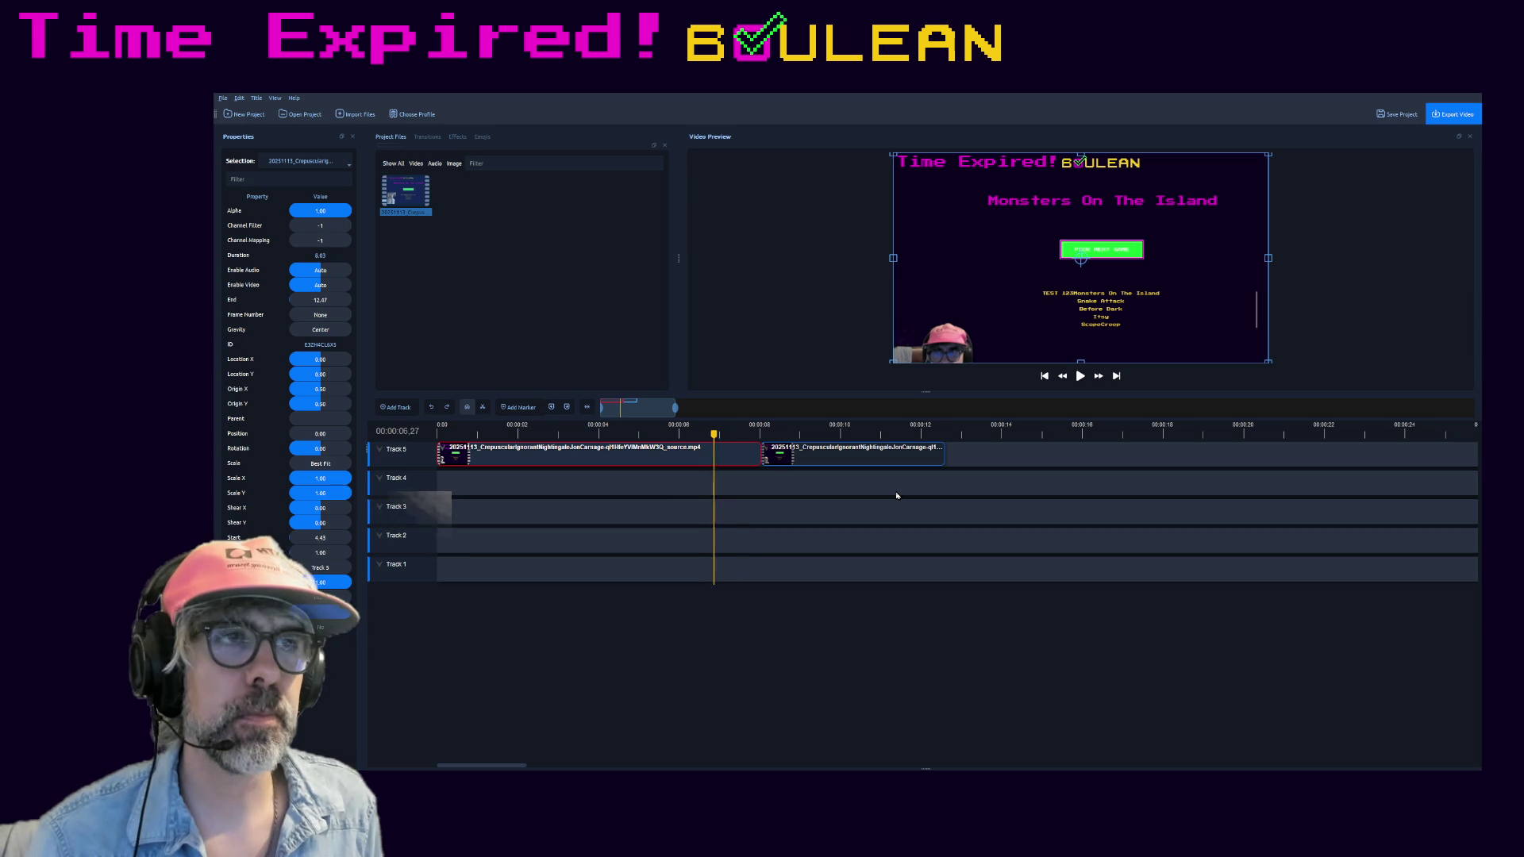
key("Left")
key("Left")
key("Left")
key("Left")
key("Left")
key("Left")
key("Left")
key("Left")
key("Left")
key("Left")
key("Left")
key("Left")
key("Left")
key("Left")
key("Left")
key("Right")
key("Right")
key("Right")
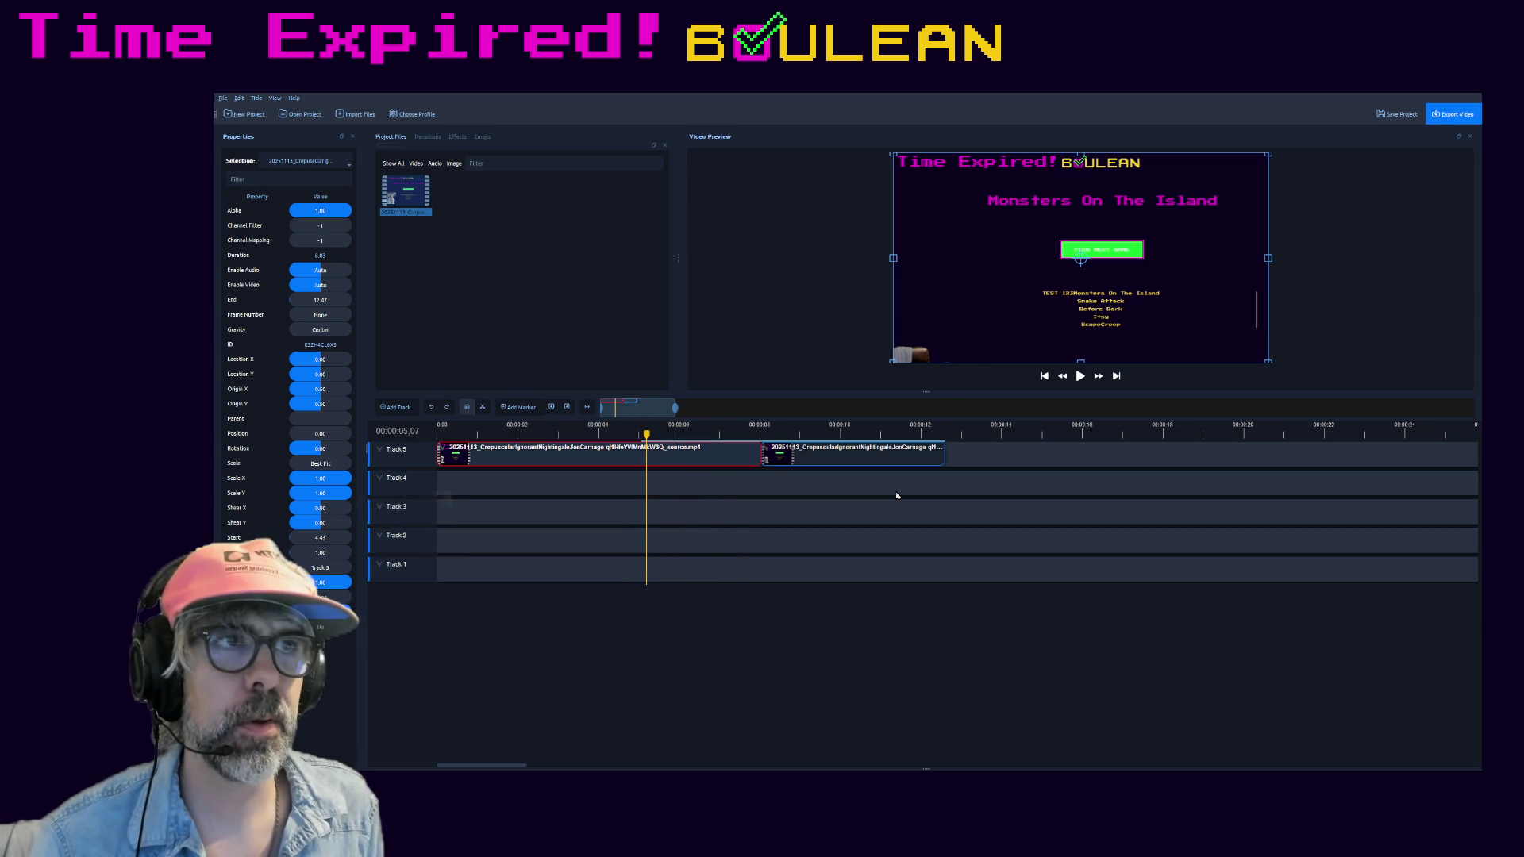
key("Left")
key("Left")
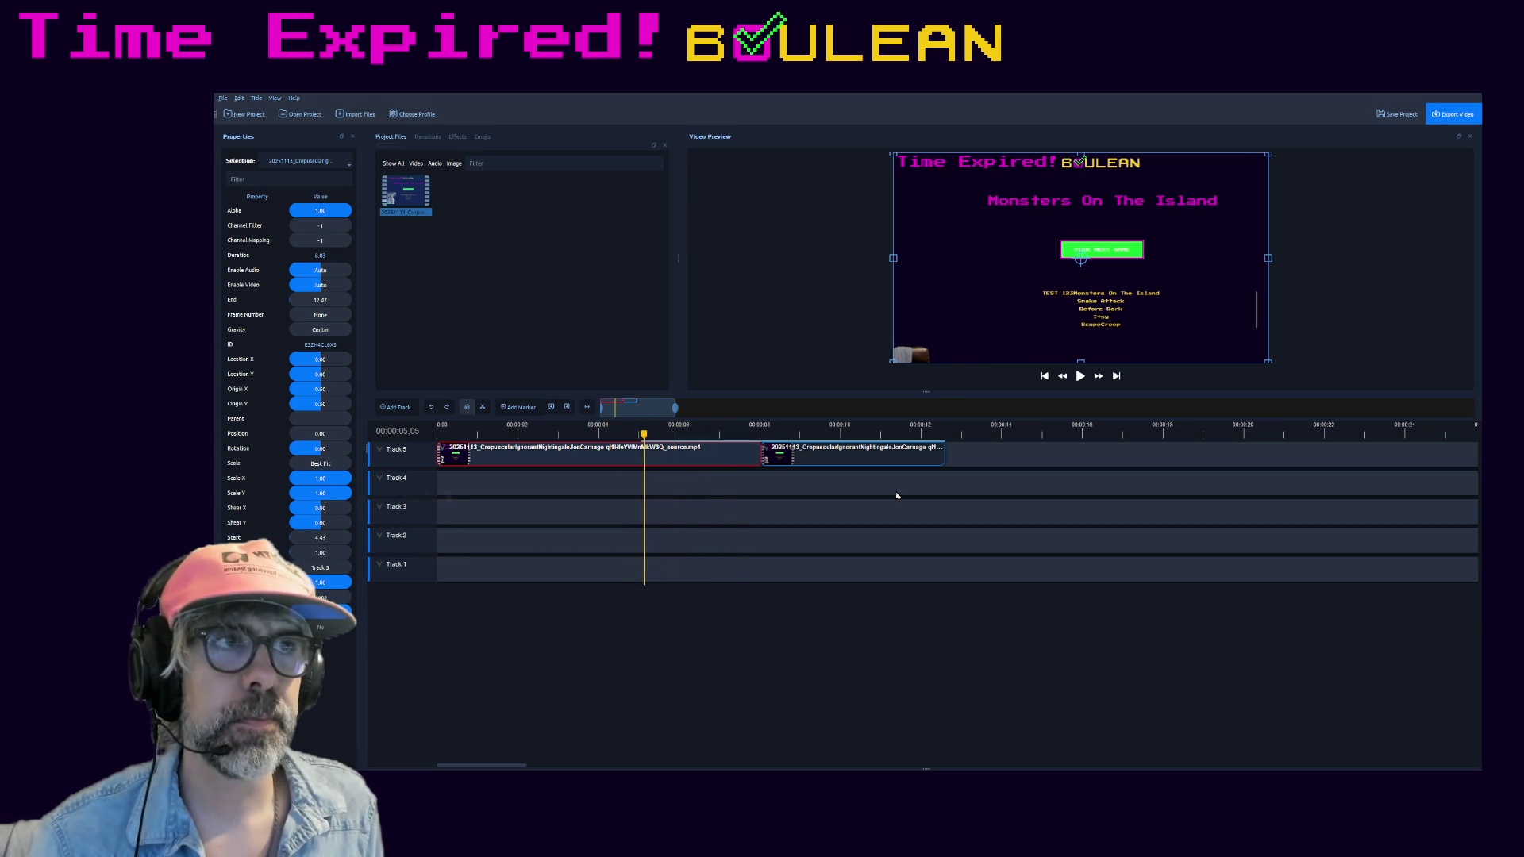
key("Left")
key("Left")
key("Left")
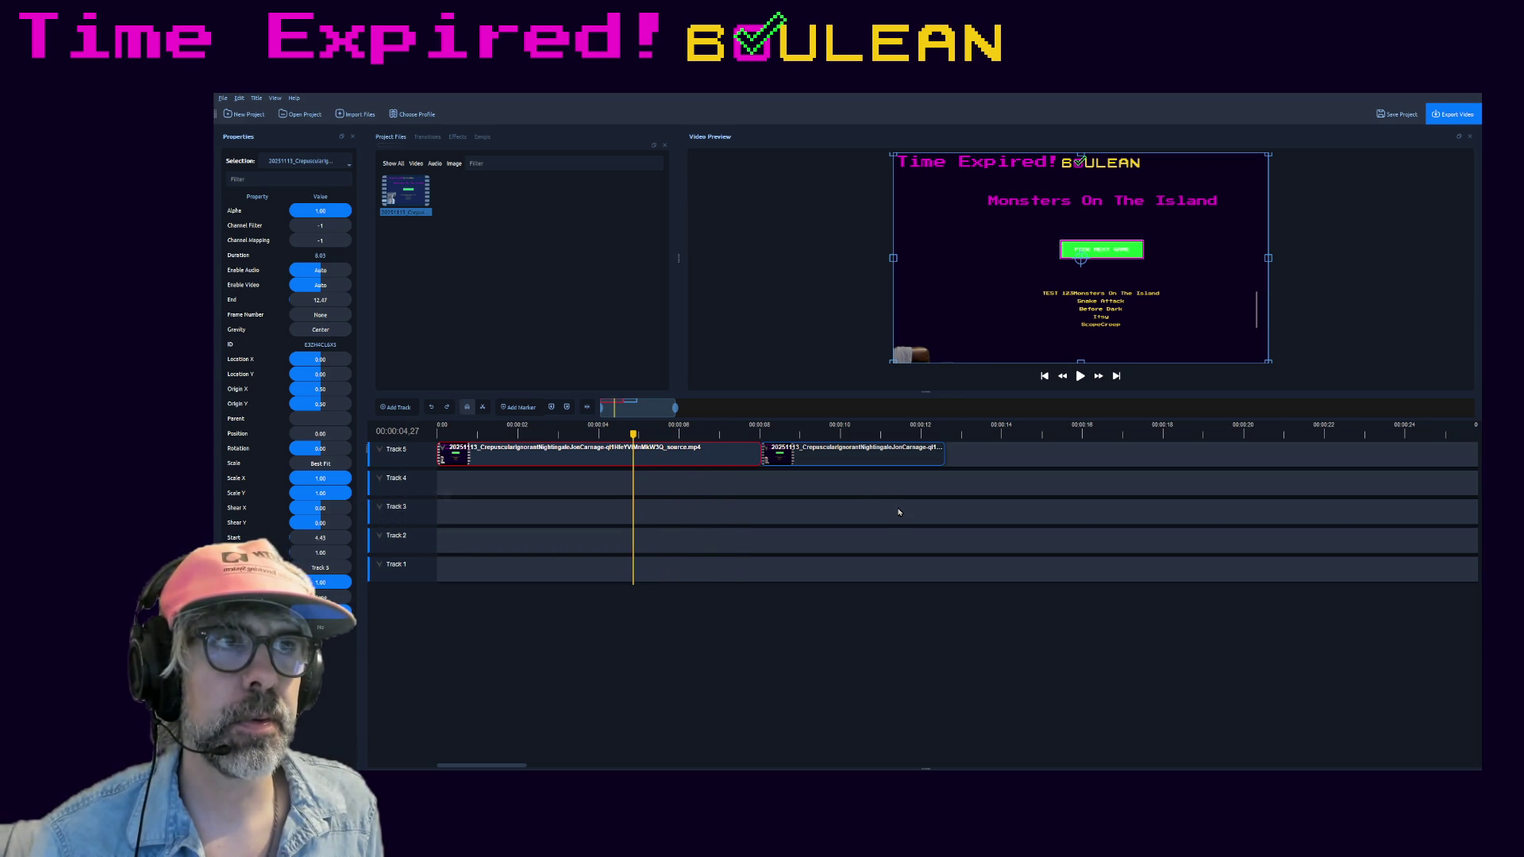
key("Left")
key("Left")
key("Left")
key("Right")
key("Right")
key("Right")
key("Right")
key("Right")
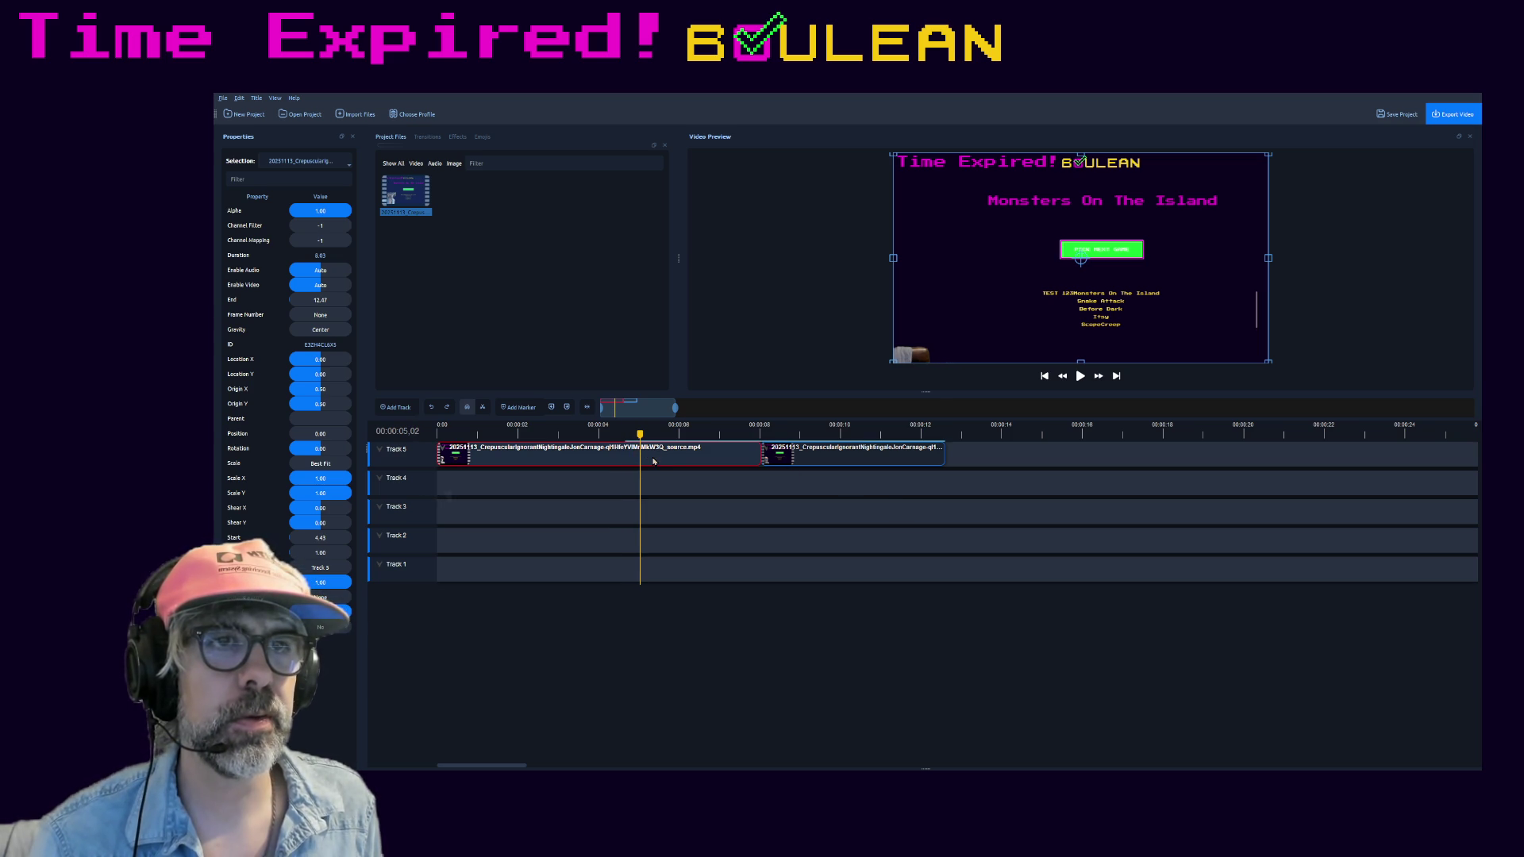
- Split the clip at the playhead and trim the webcam-less start off the middle piece
key("ctrl+k")
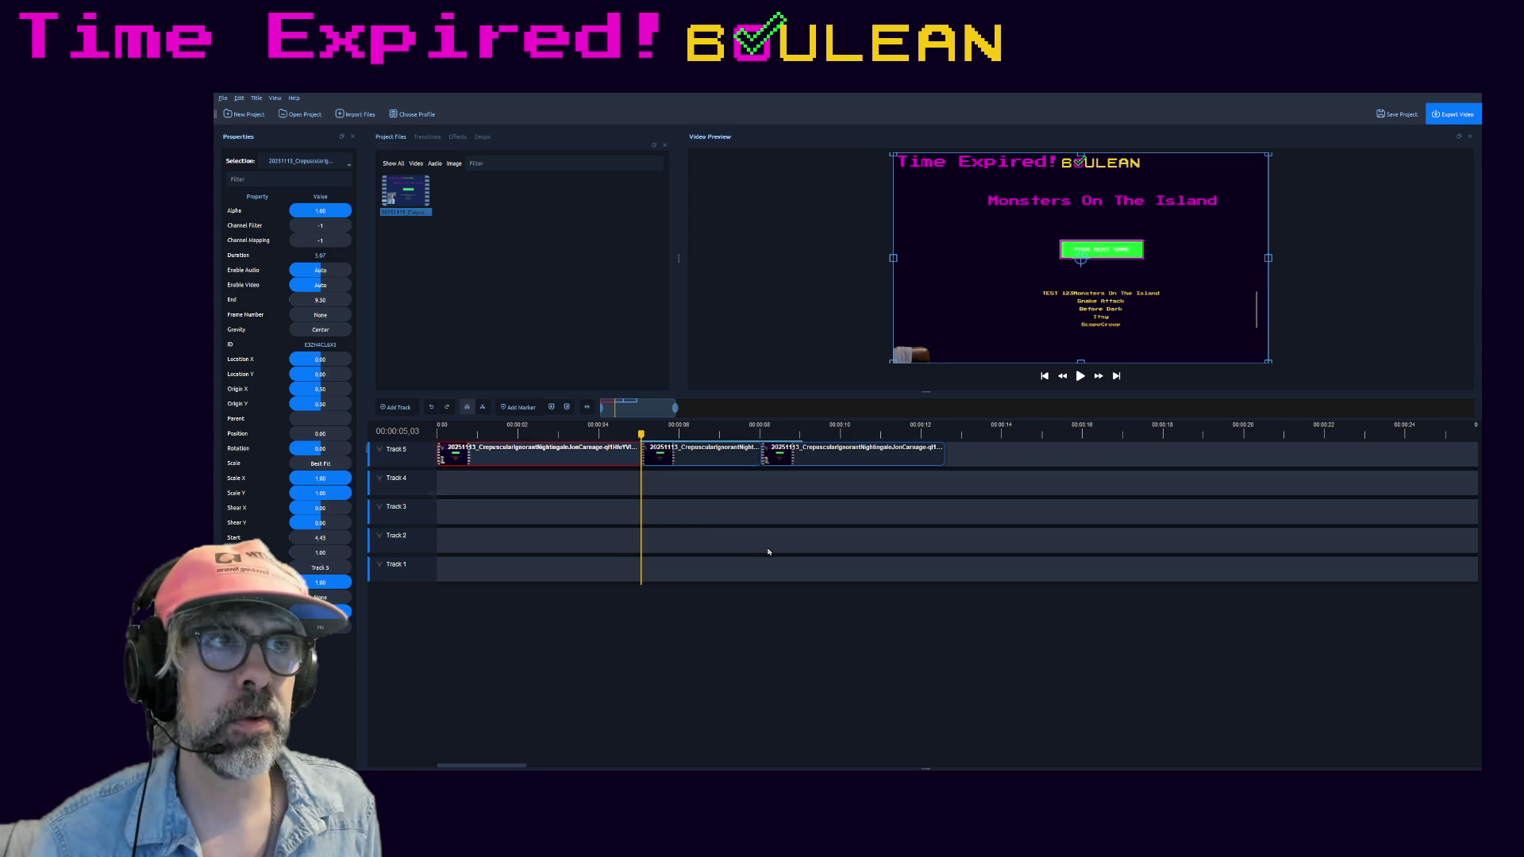
key("Right")
key("Right")
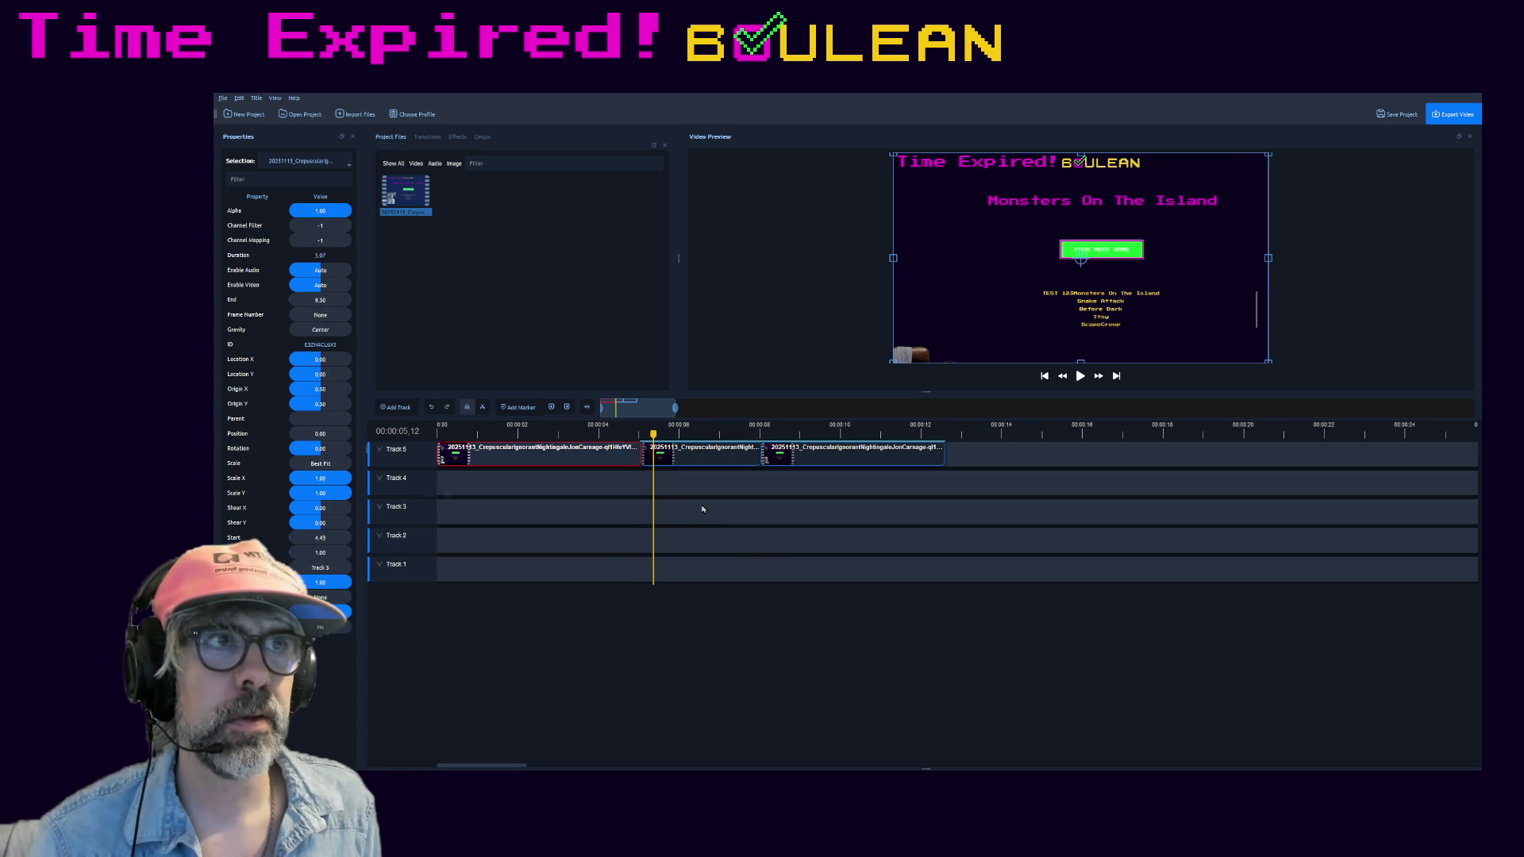
left_click(674, 463)
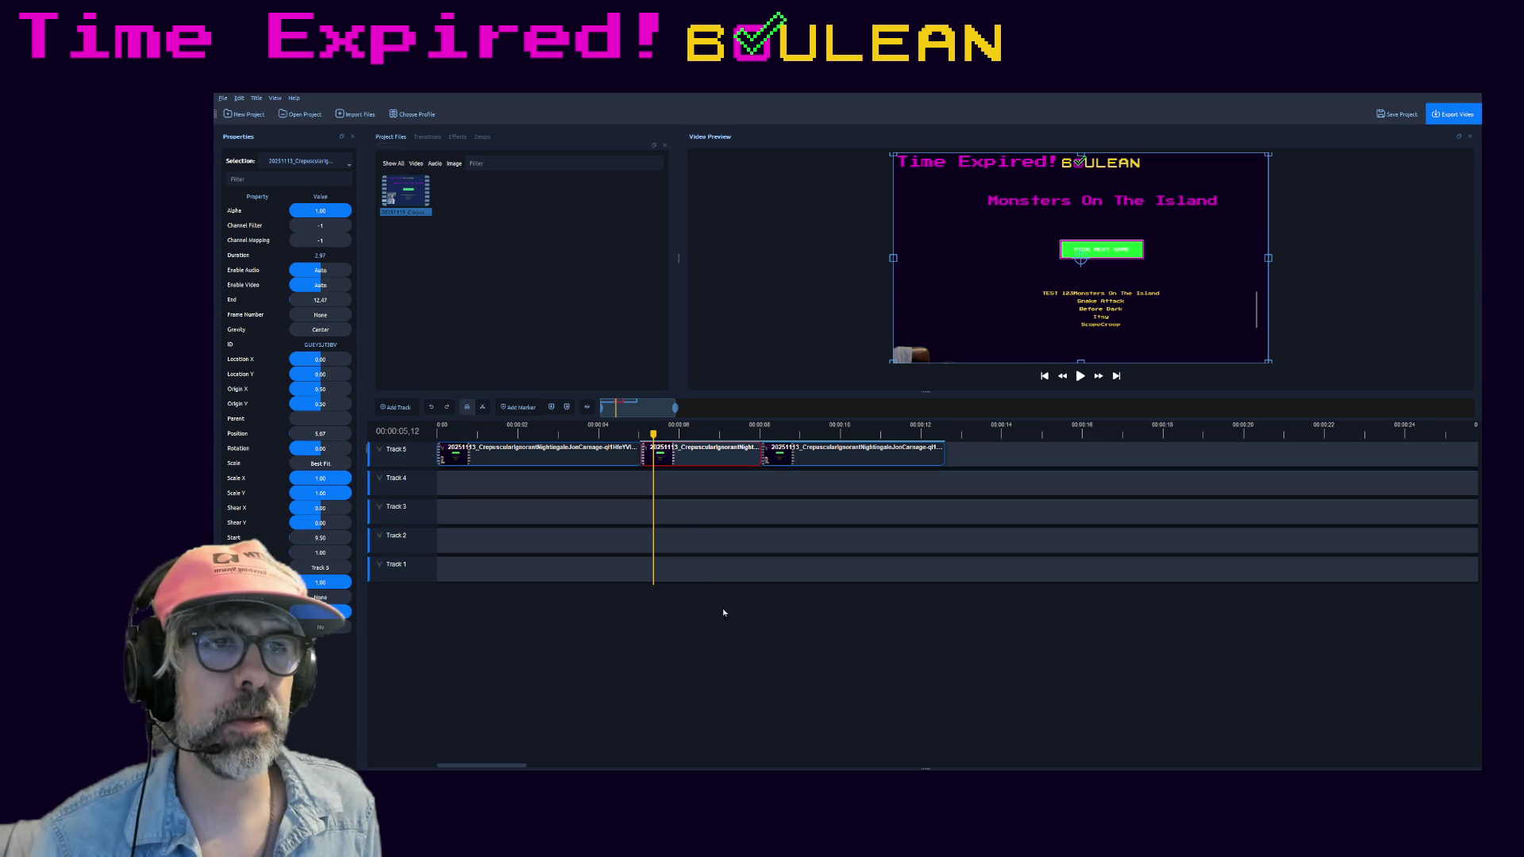
left_click_drag(644, 454, 659, 454)
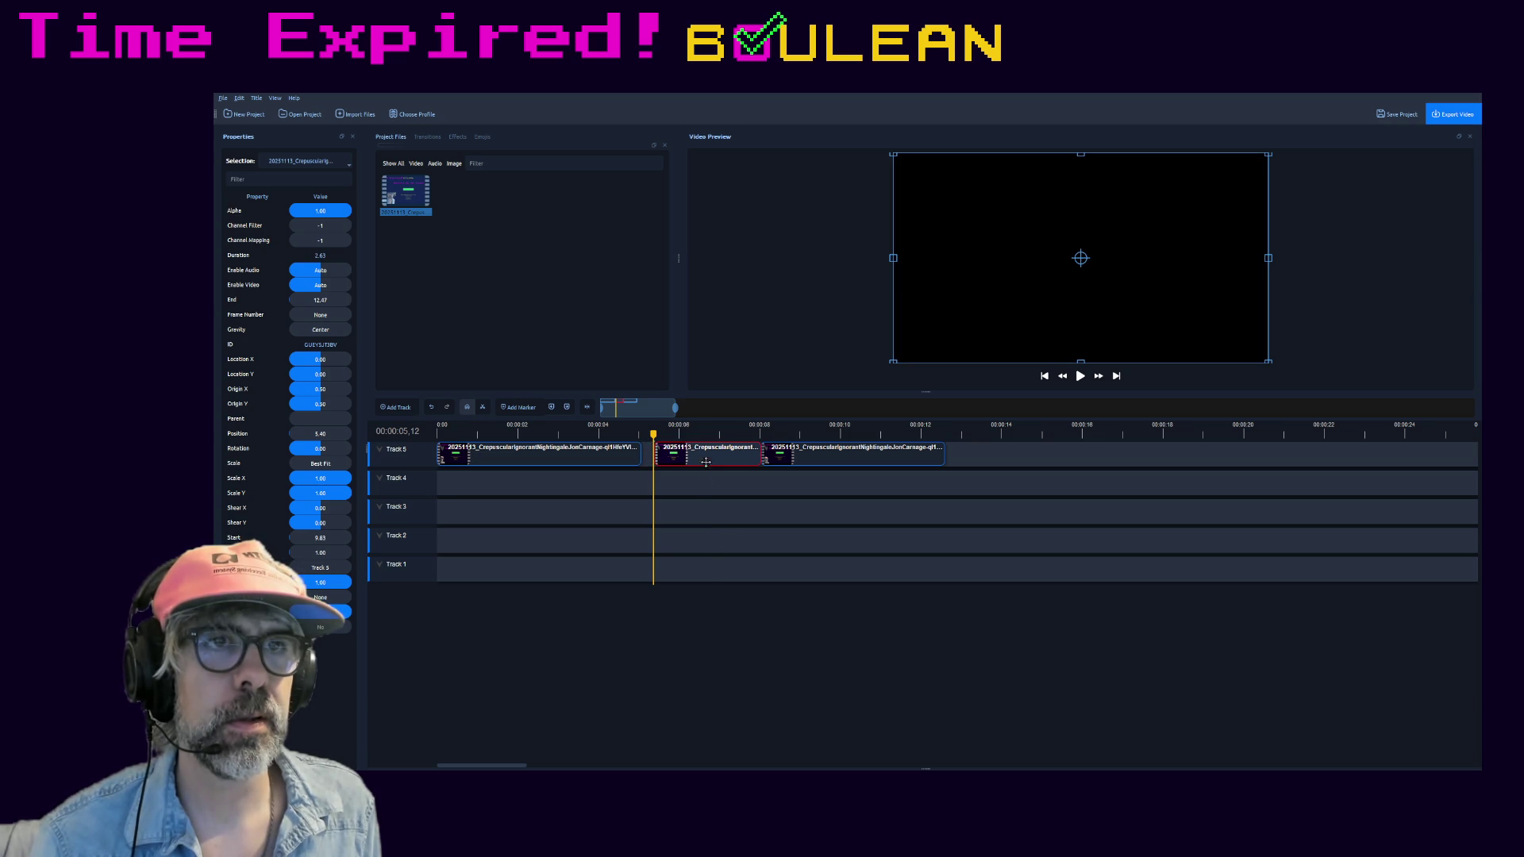
key("Left")
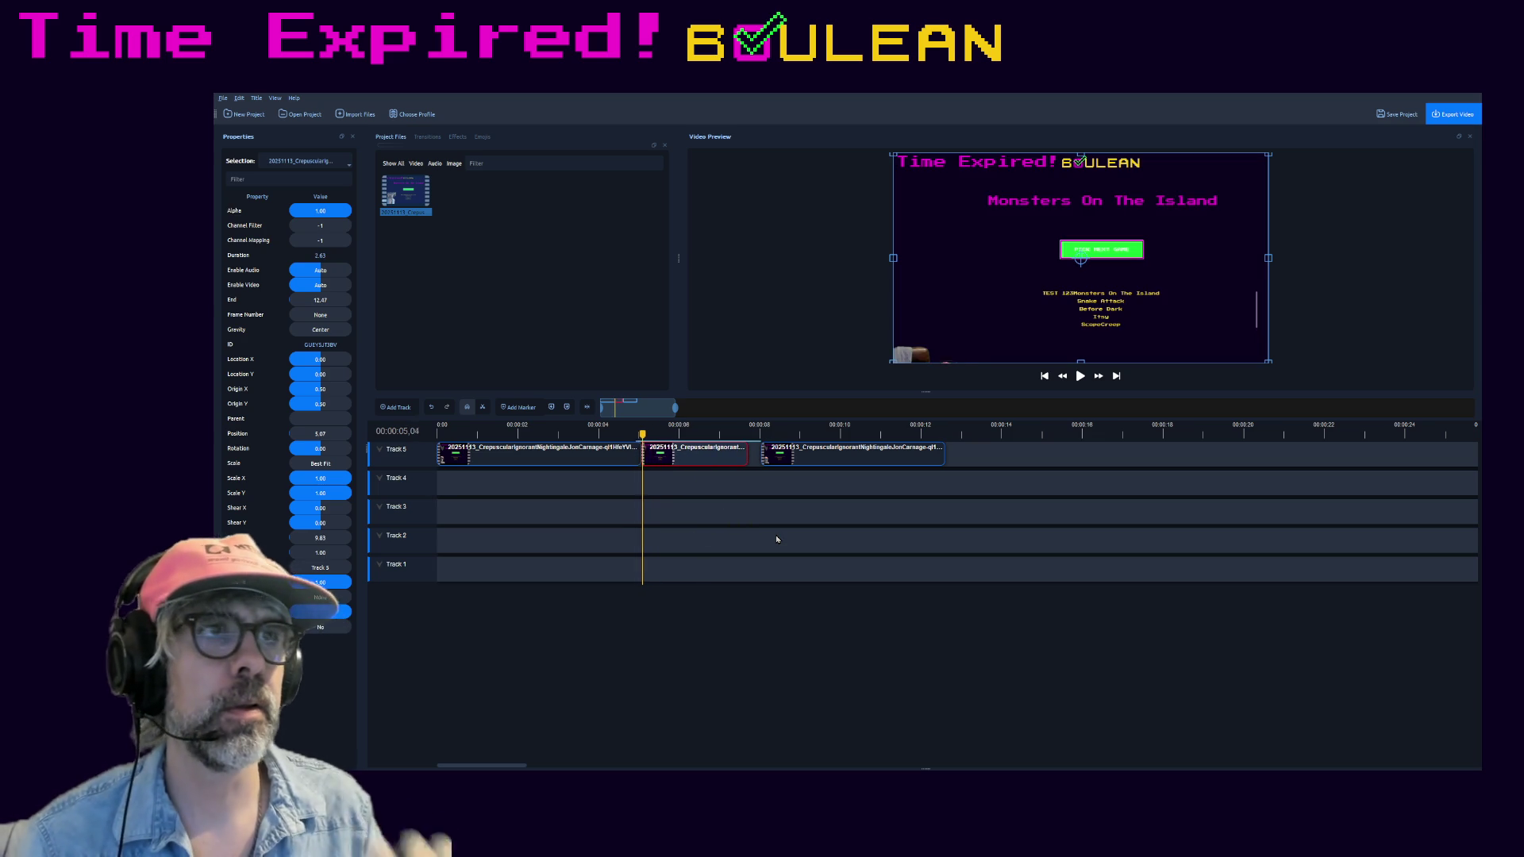
key("Right")
key("Right")
key("Right")
key("Left")
key("Left")
key("Left")
key("Left")
key("Left")
key("Left")
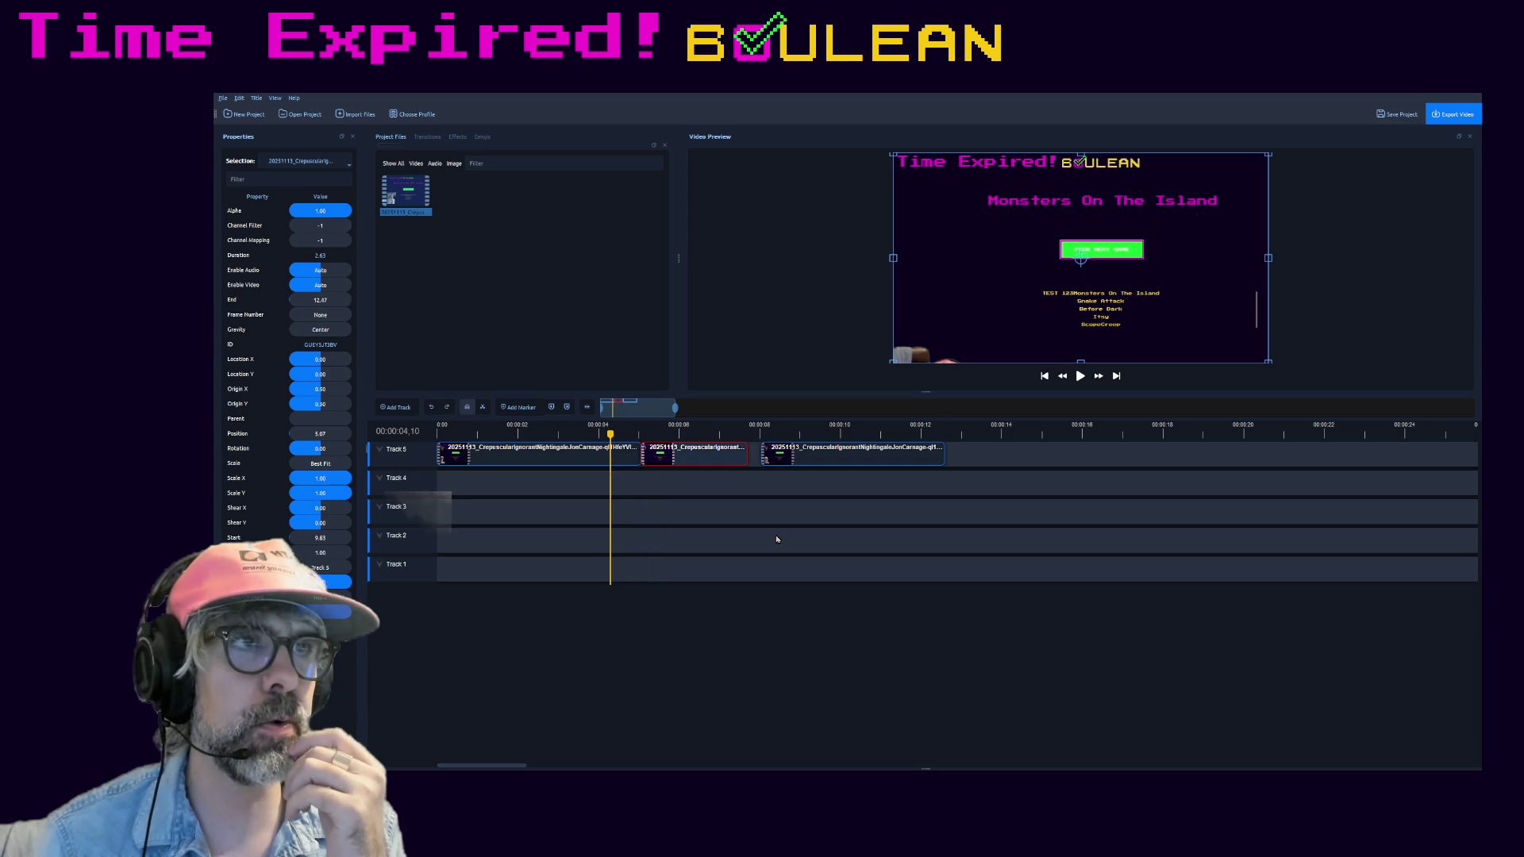
key("Right")
key("Right")
key("Right")
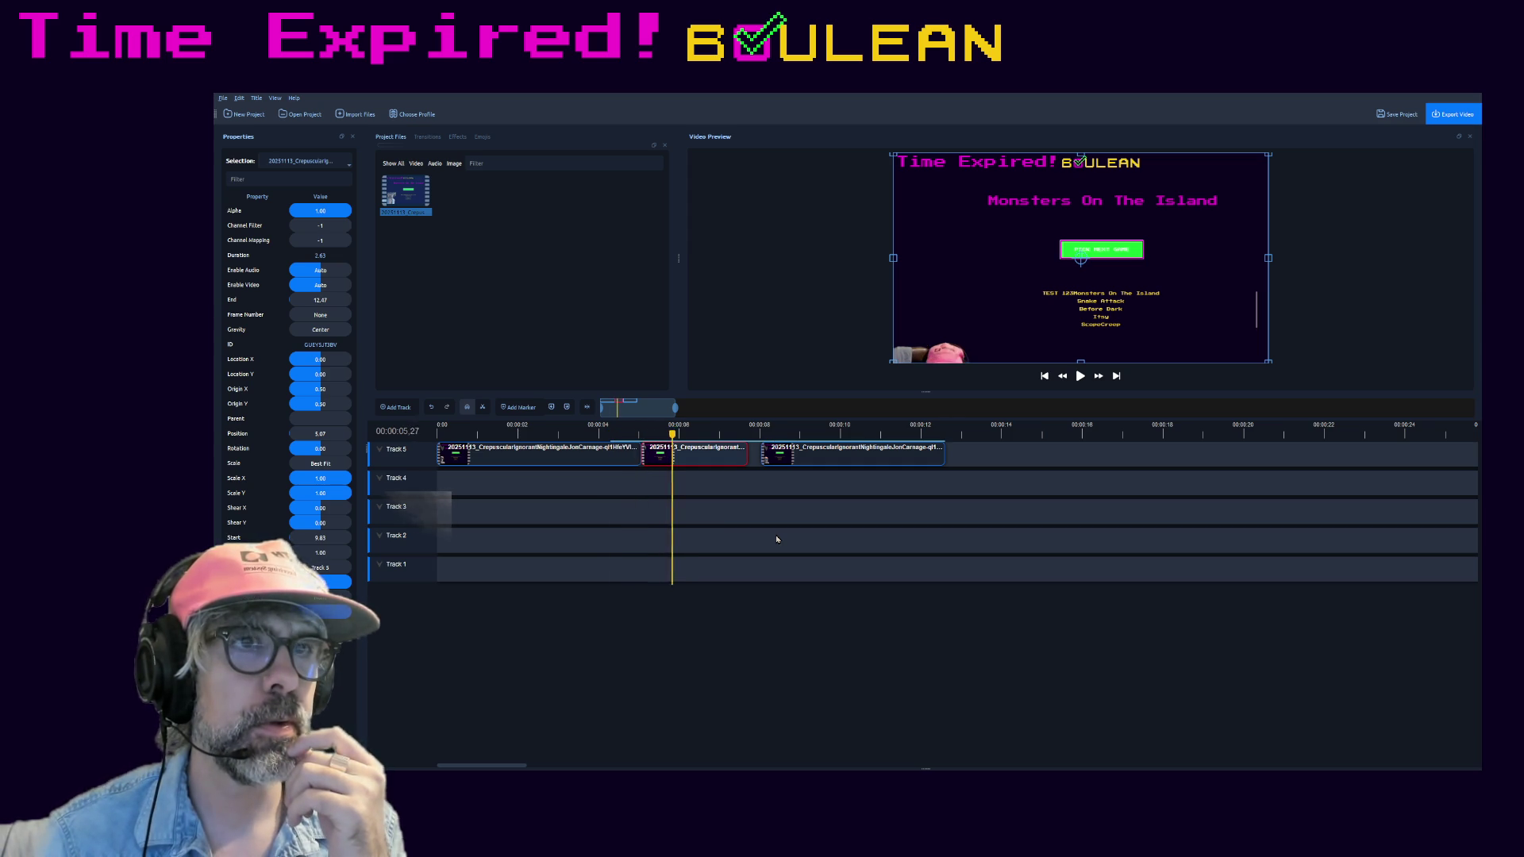
- Snap the third piece against the middle one and cut away its tail after the next webcam gap
key("space")
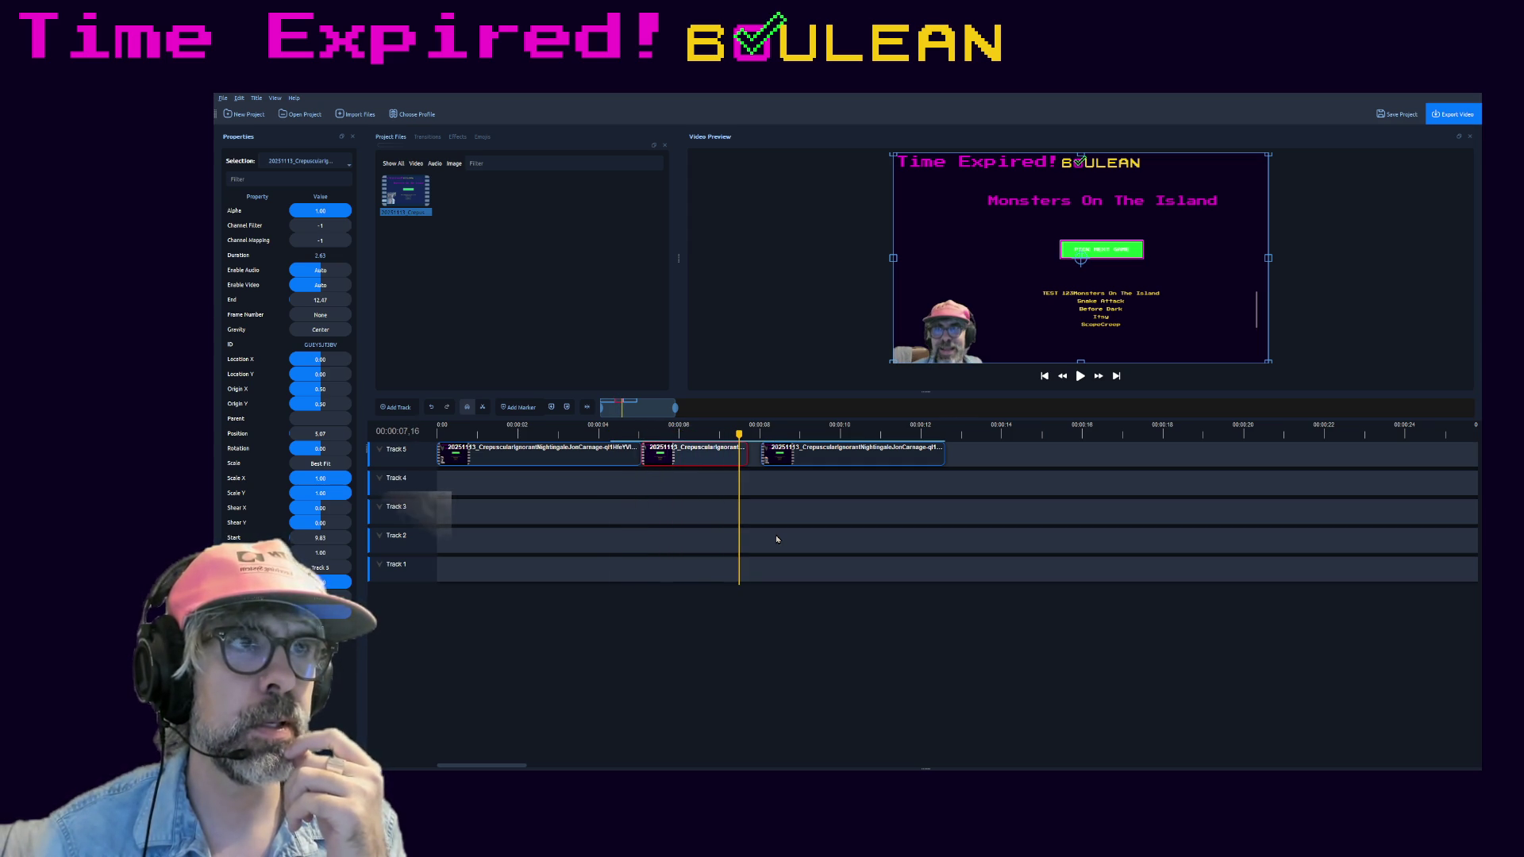
left_click_drag(833, 450, 820, 450)
key("Right")
key("Right")
key("Right")
key("Right")
key("Right")
key("Right")
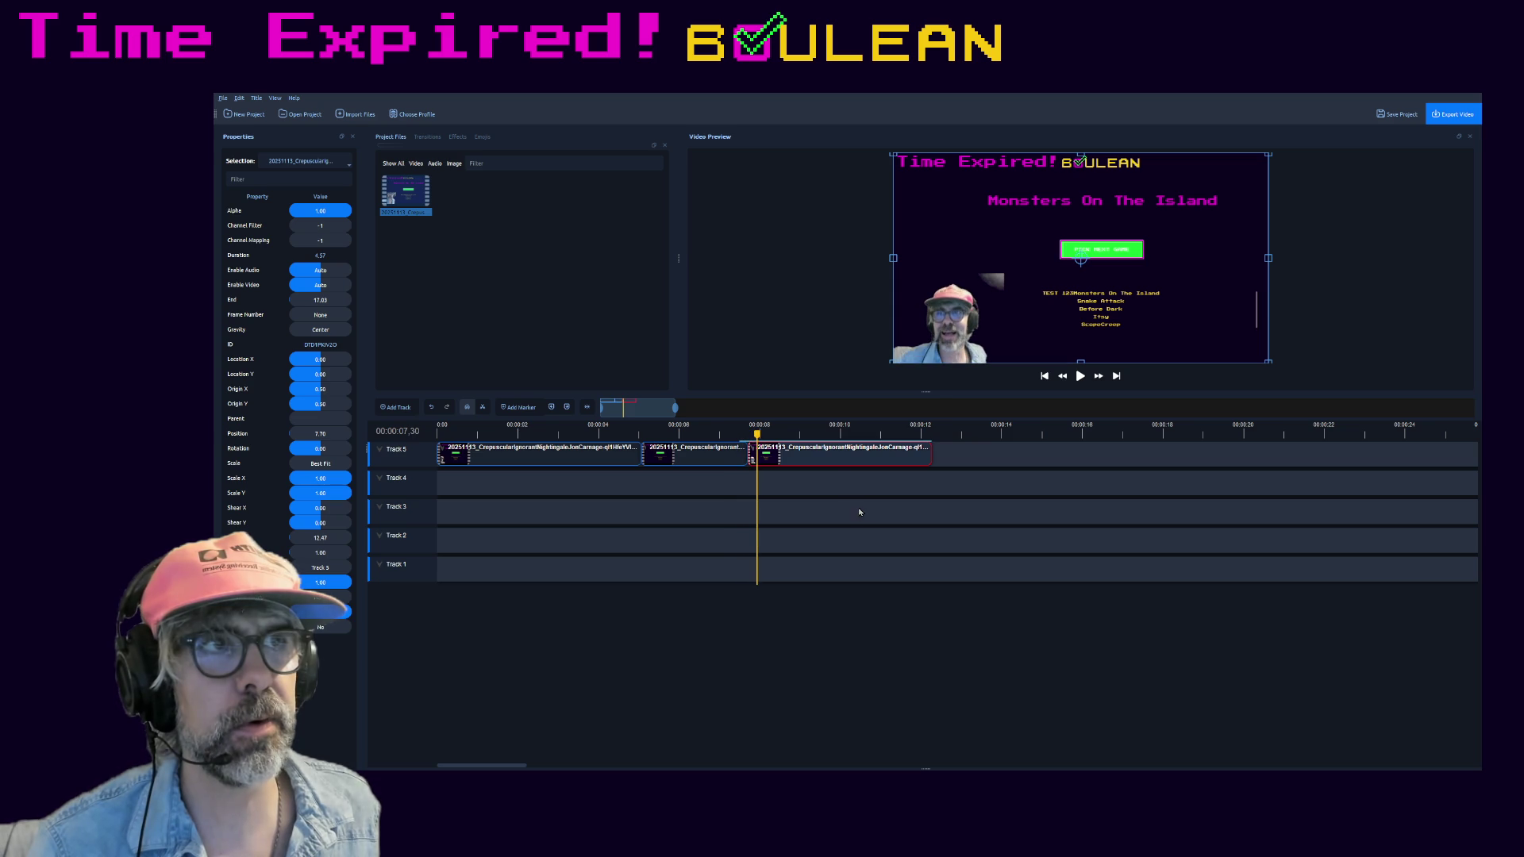
key("Right")
key("Right")
key("Right")
key("Right")
key("Right")
key("Right")
key("Right")
key("Right")
key("Right")
key("Right")
key("Right")
key("Right")
key("Right")
key("Left")
key("Left")
key("Left")
key("Left")
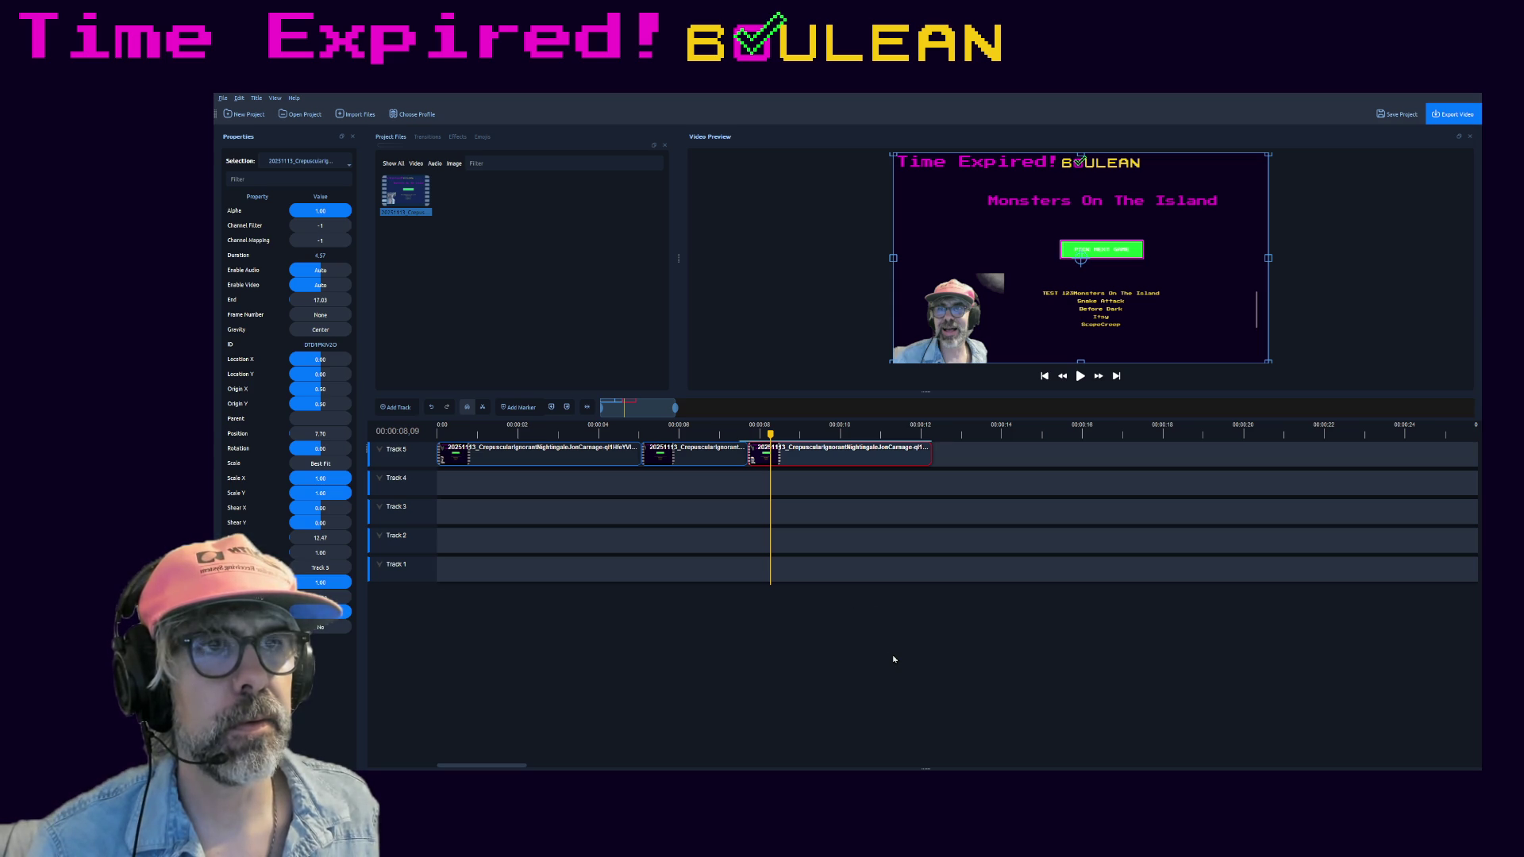
key("ctrl+j")
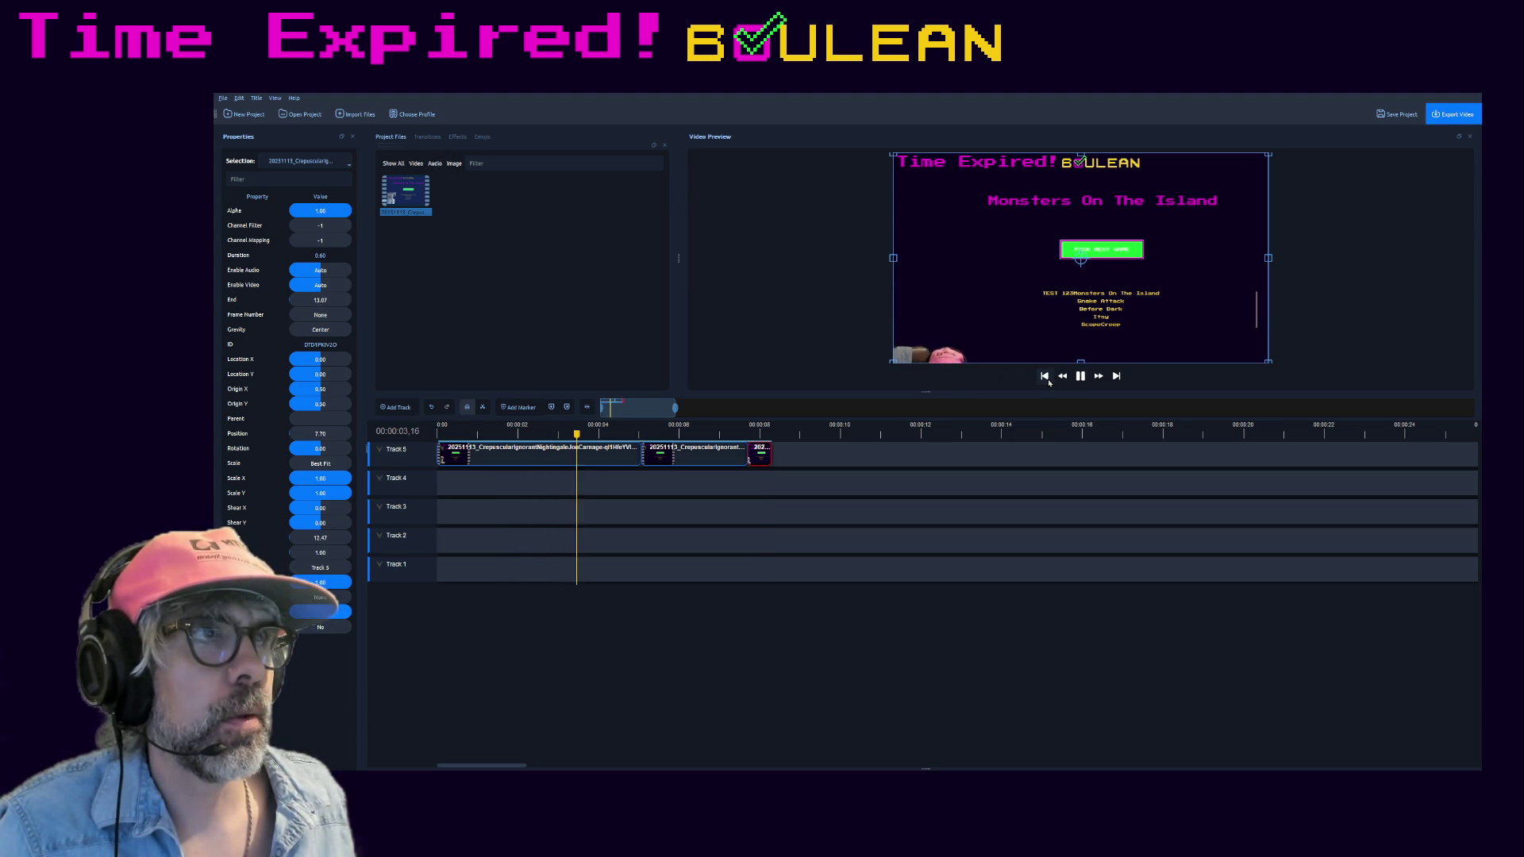
left_click(1081, 375)
- Zoom the timeline in, play the three joined segments from 0:00 and resize the last one in the preview
left_click_drag(477, 430, 438, 432)
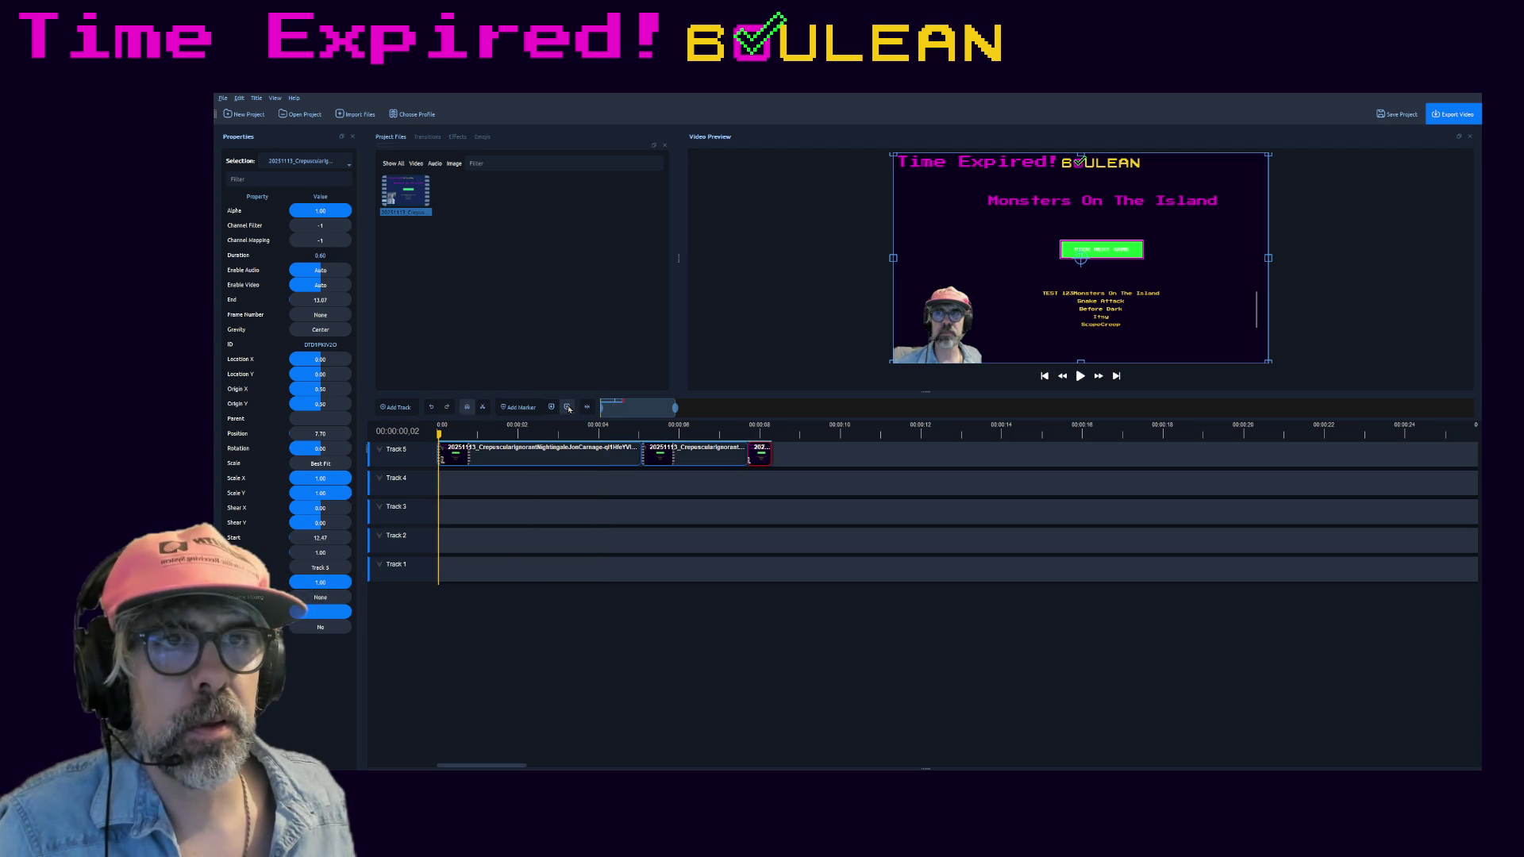
left_click_drag(661, 409, 624, 409)
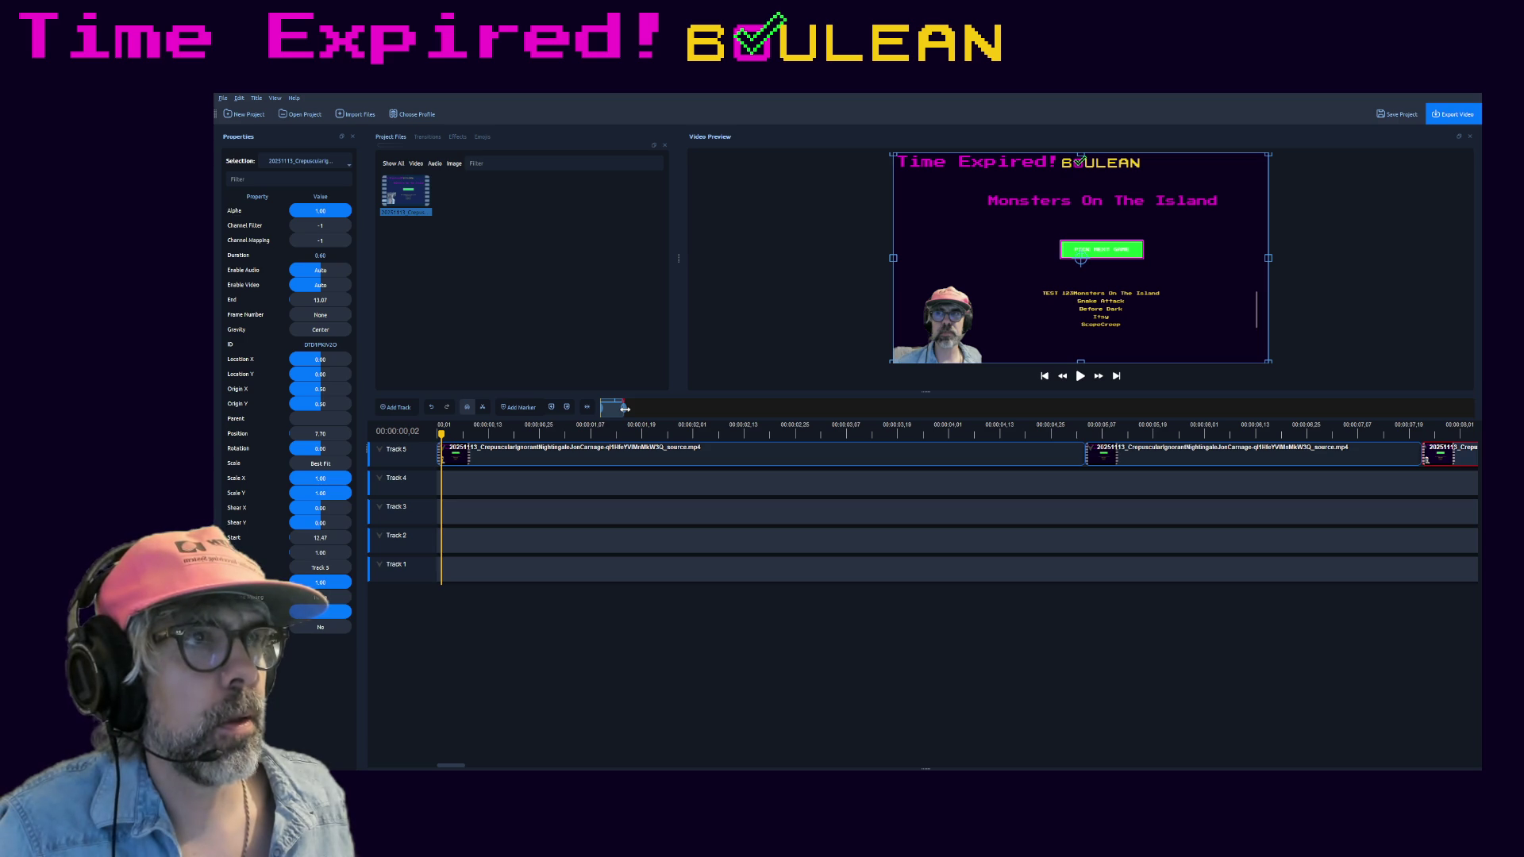
left_click(1081, 376)
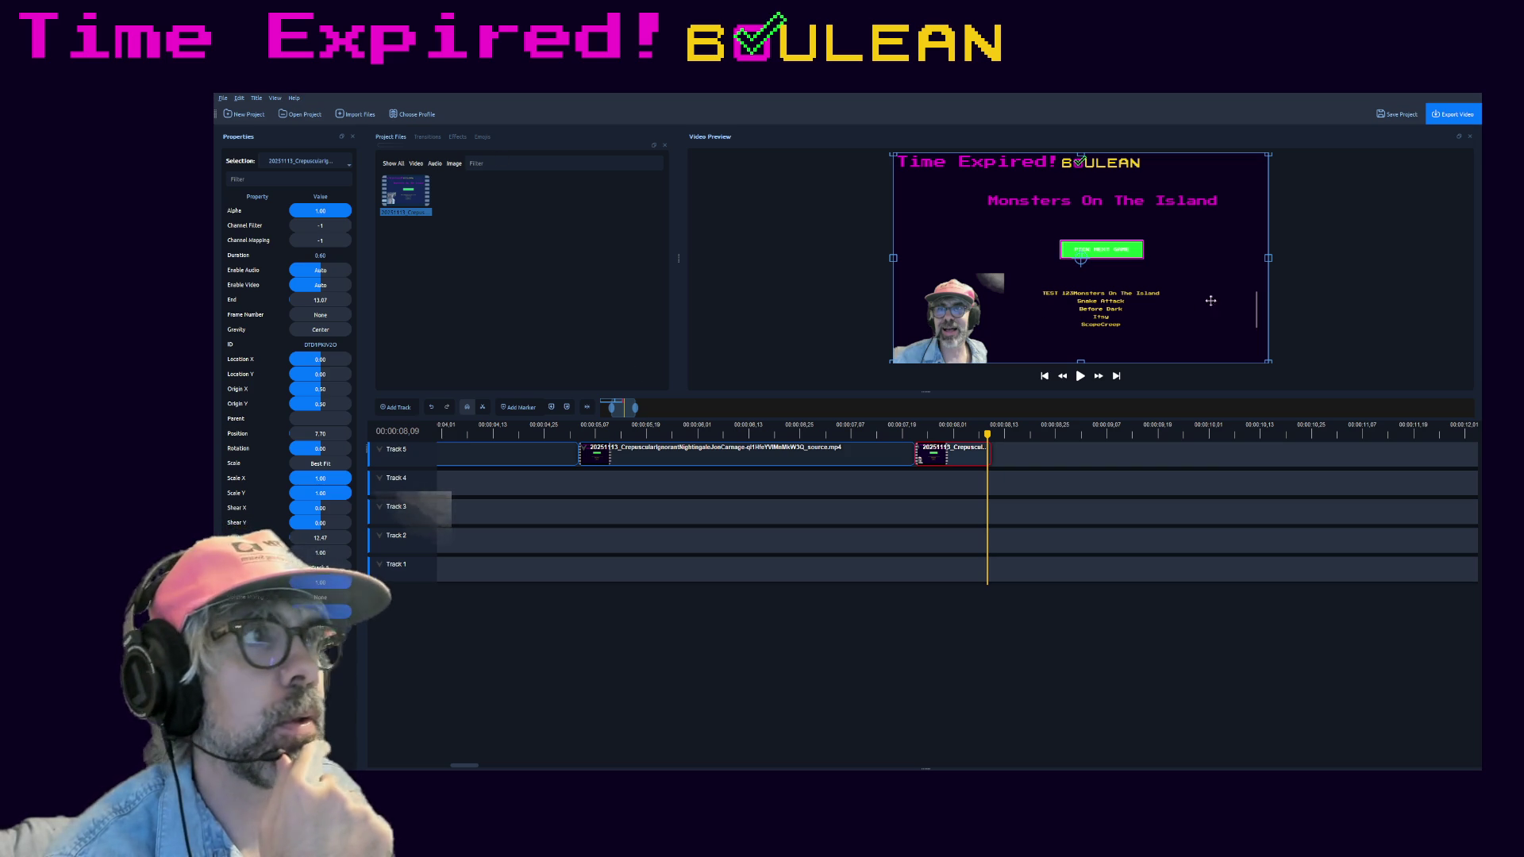
left_click_drag(1267, 157, 1277, 167)
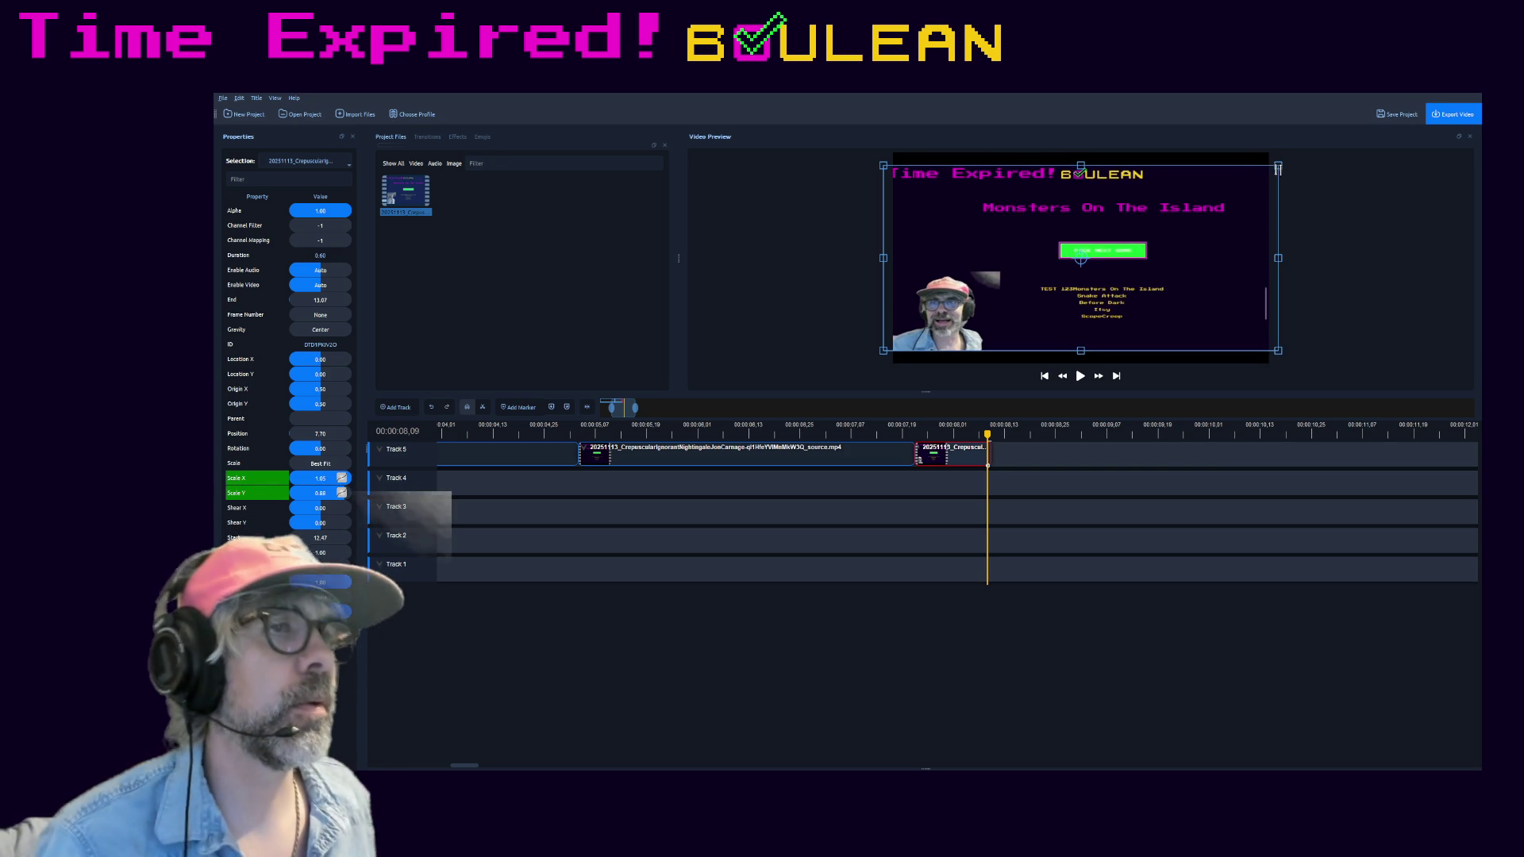
key("ctrl+z")
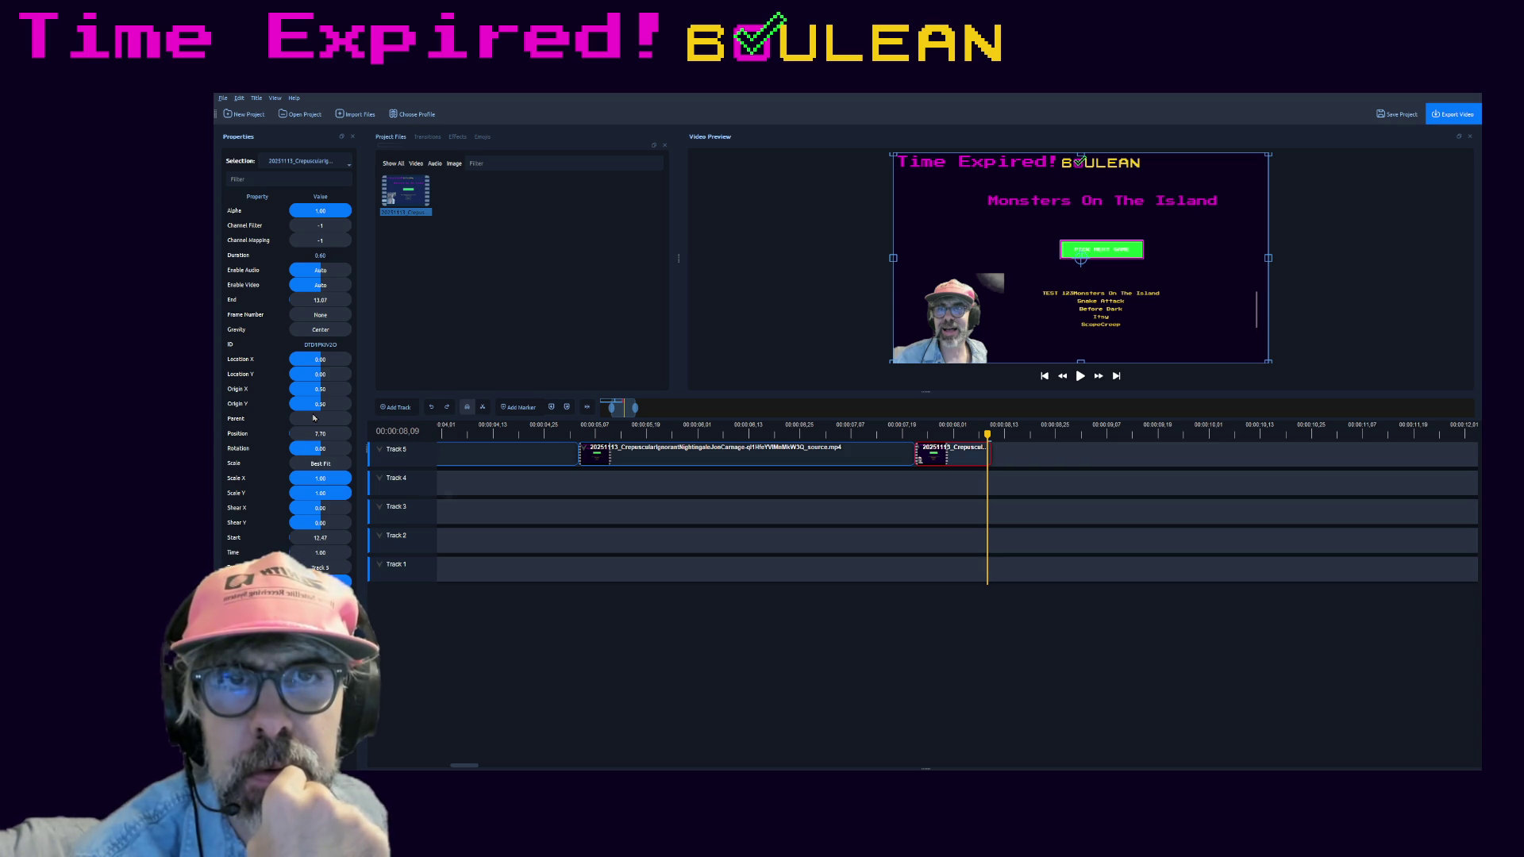
left_click_drag(320, 409, 306, 408)
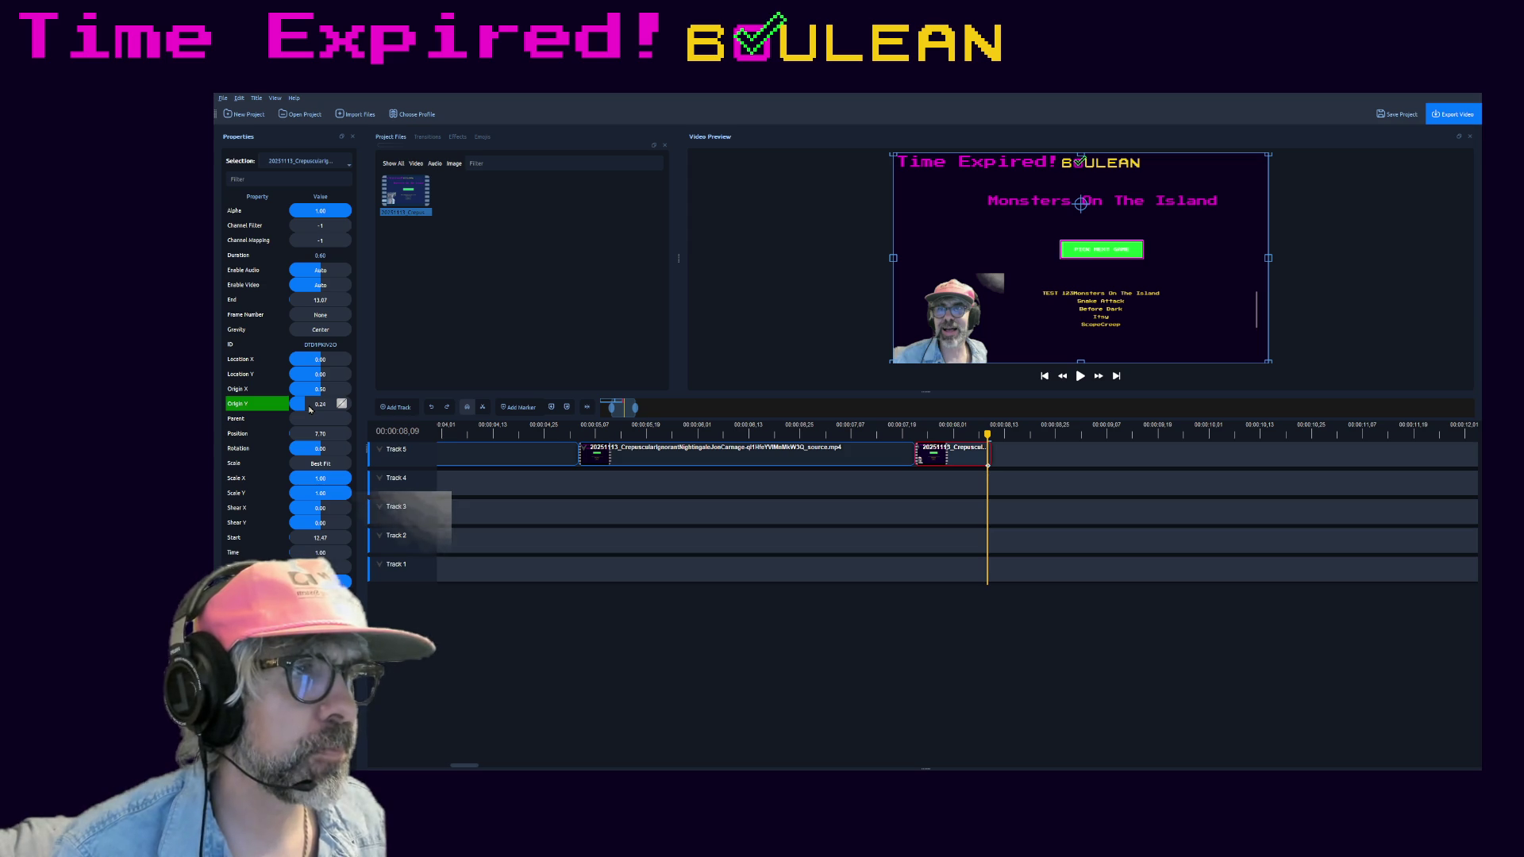
left_click_drag(311, 406, 326, 406)
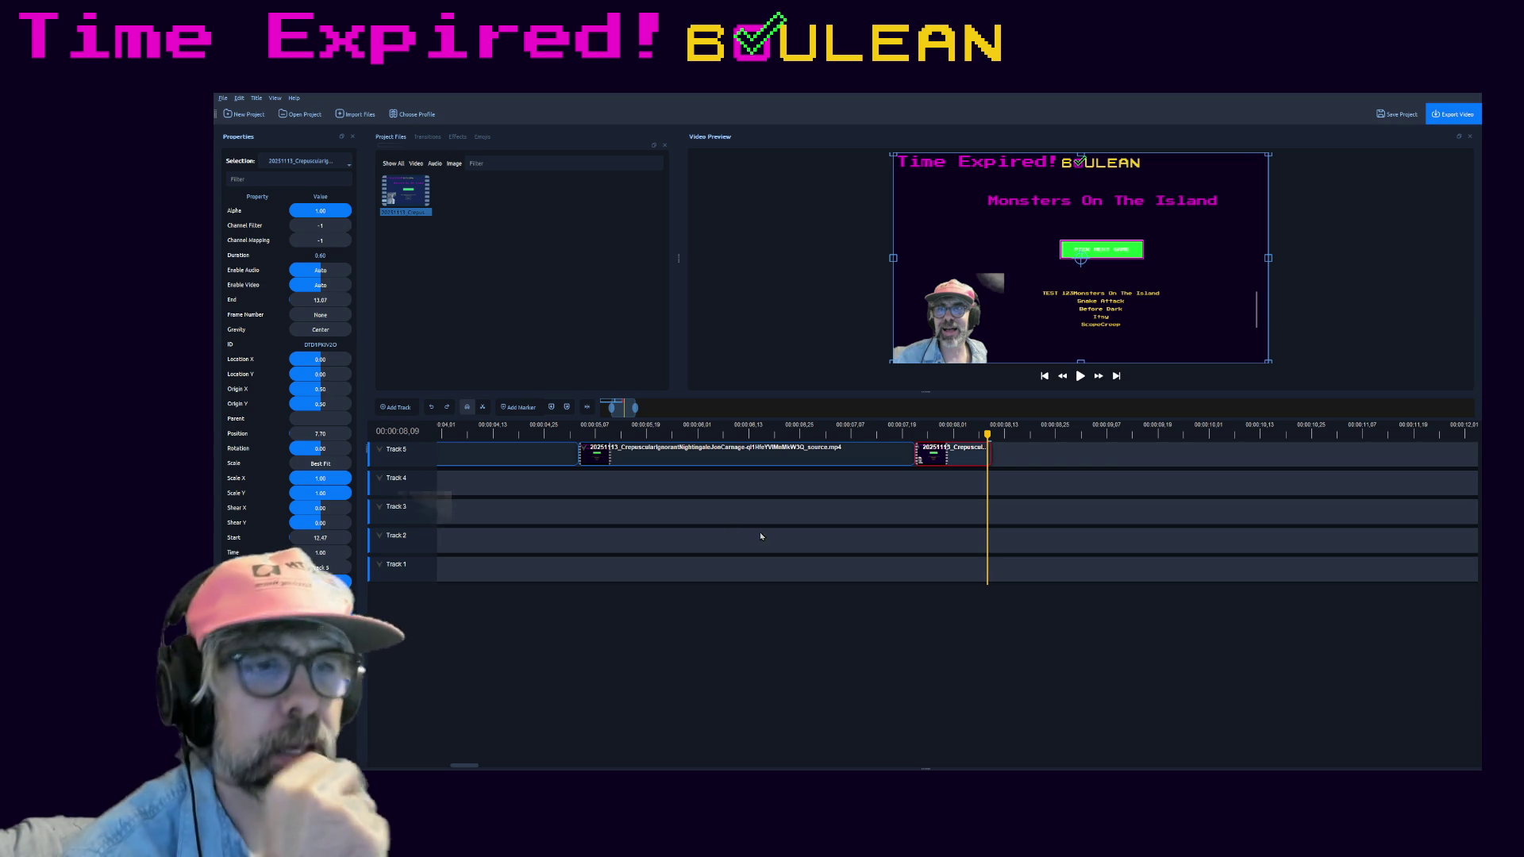
left_click(1422, 93)
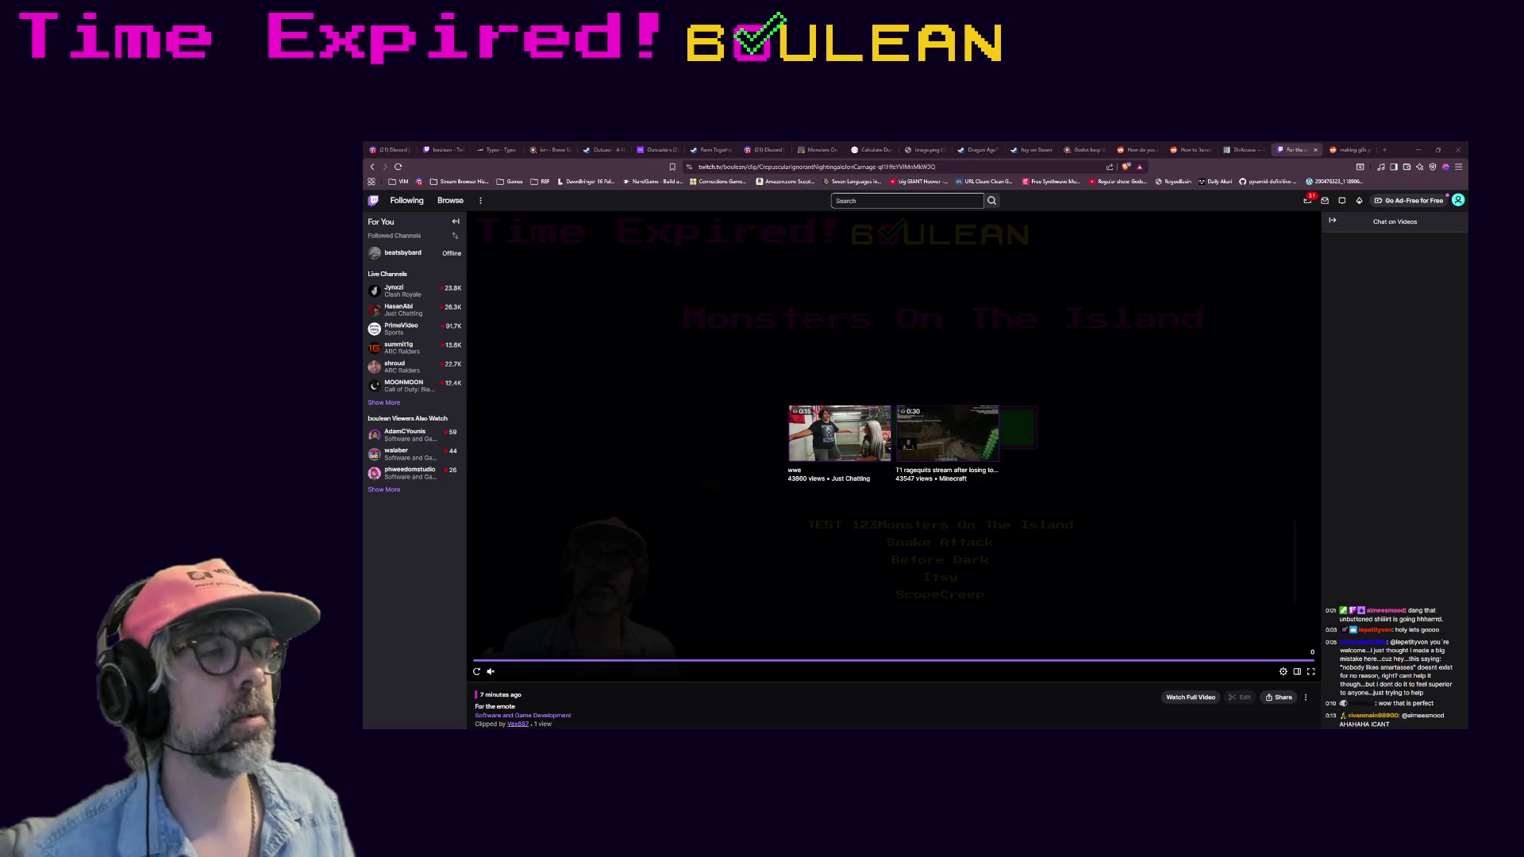
- Search Brave for 'crop in openshot', then select the long Track 5 clip back in the editor
key("ctrl+t")
type("crop in ")
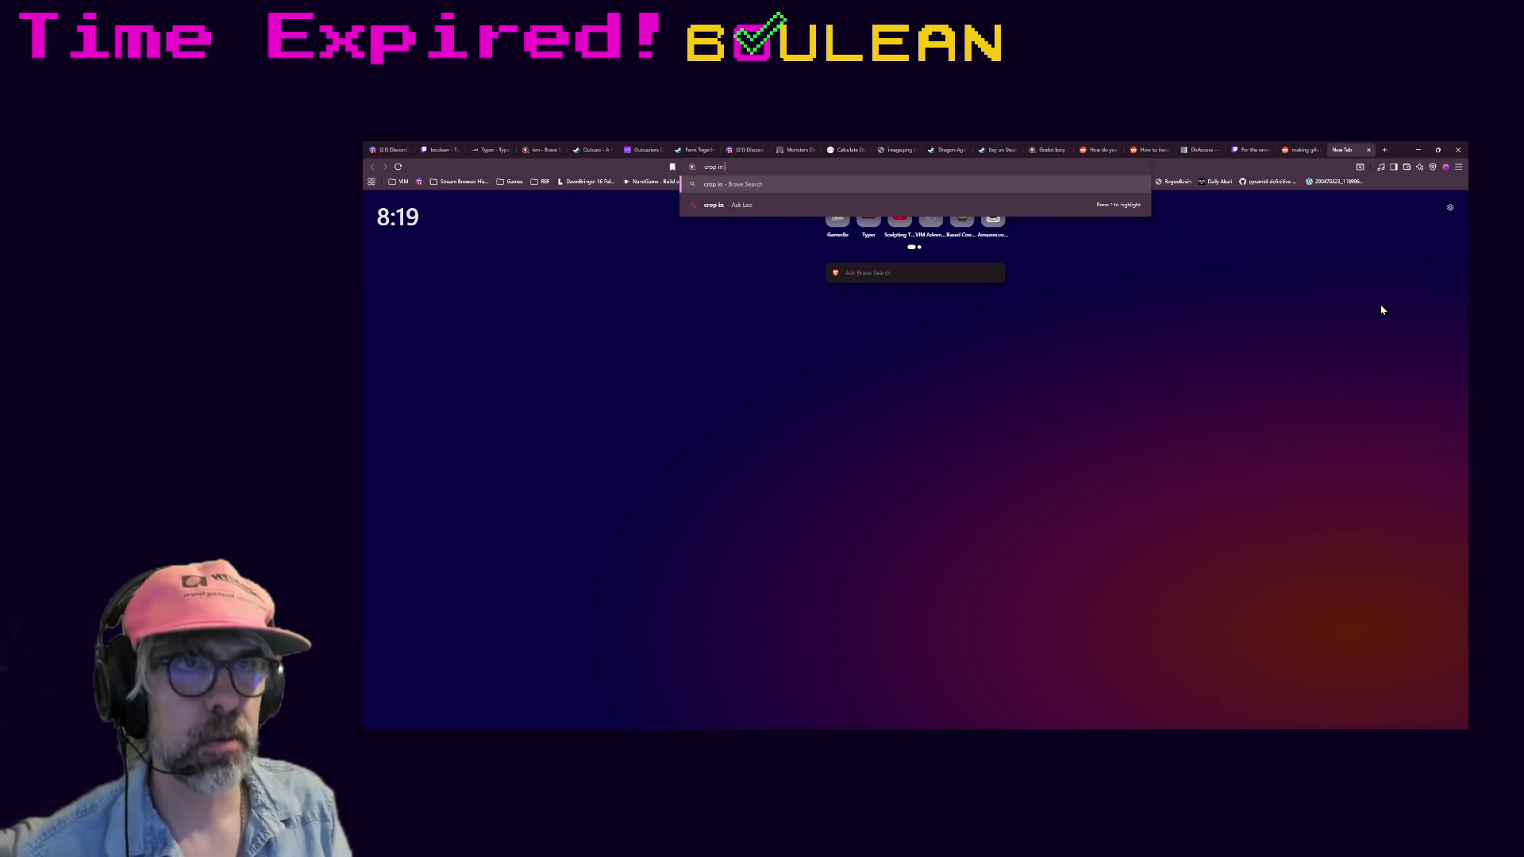
type("openshot")
key("Return")
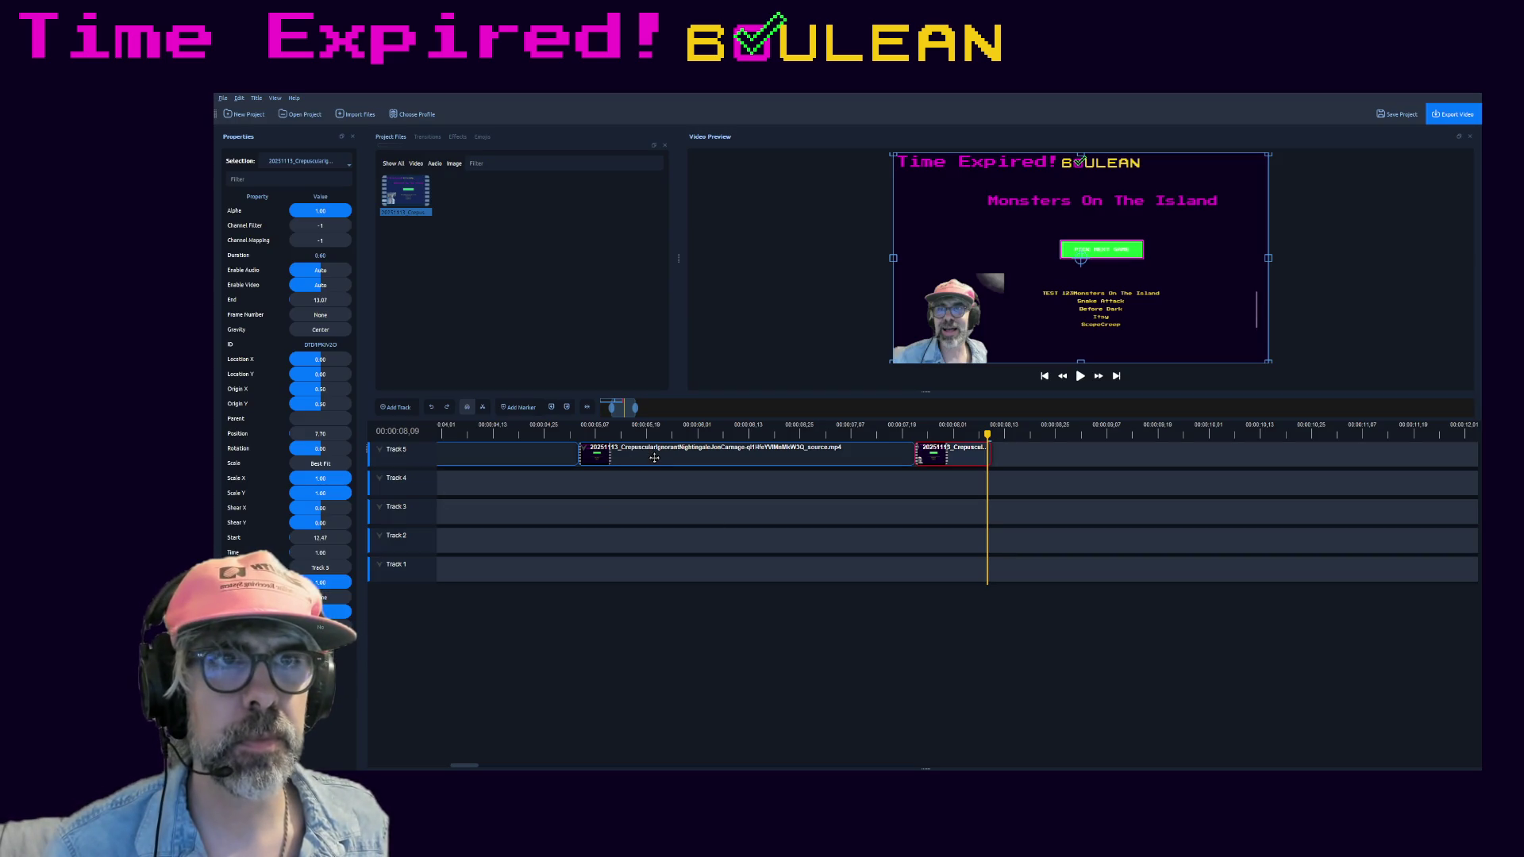
left_click(654, 459)
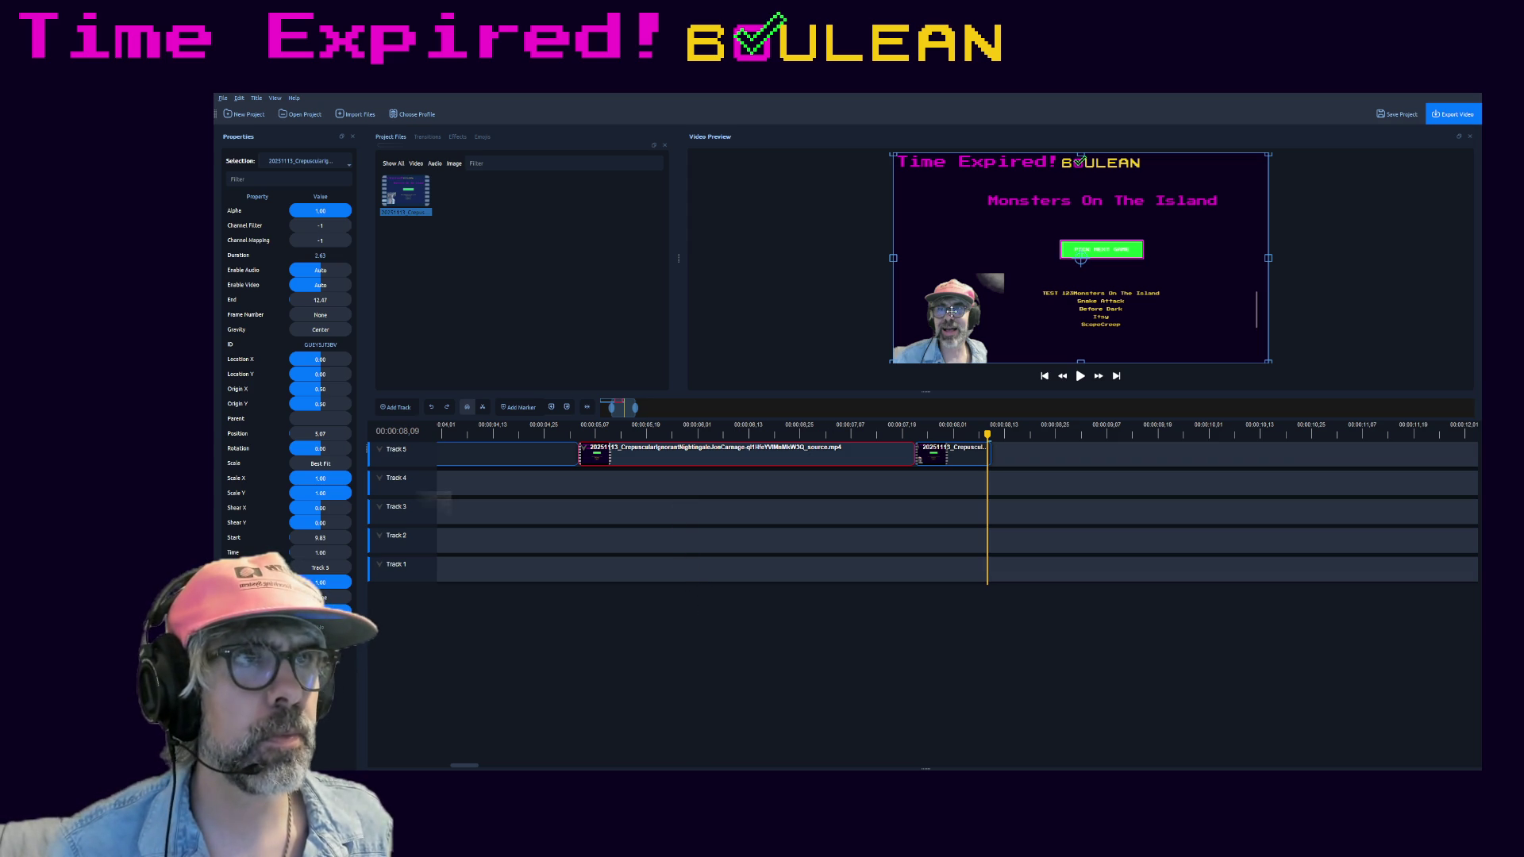
- Drag the long clip slightly left in the Video Preview, keyframing its Location X/Y
left_click_drag(1055, 277, 968, 255)
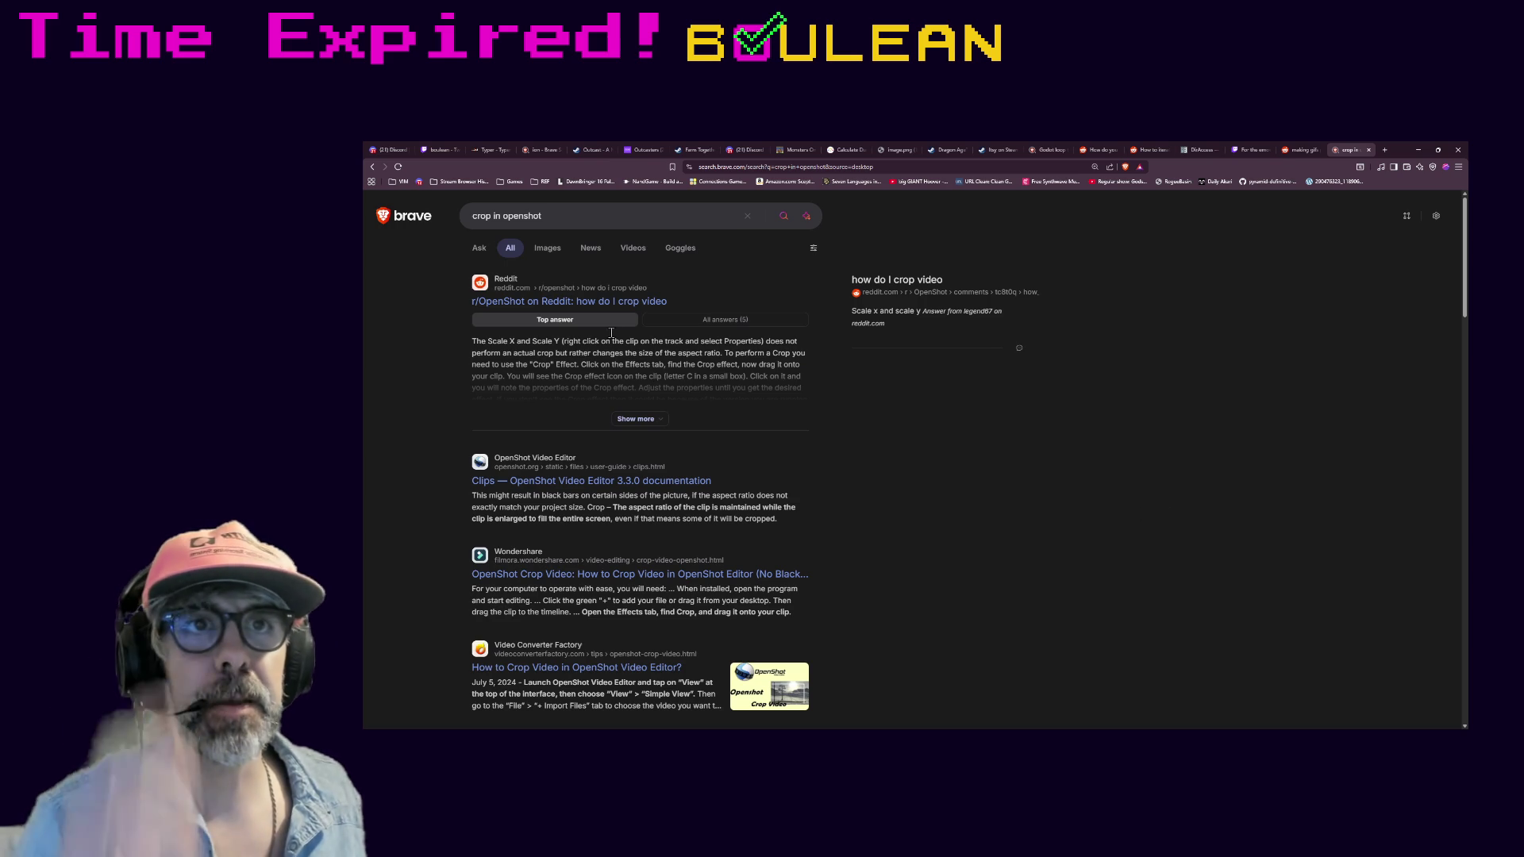
- Open the r/OpenShot 'how do I crop video' Reddit thread from the search results
left_click(605, 300)
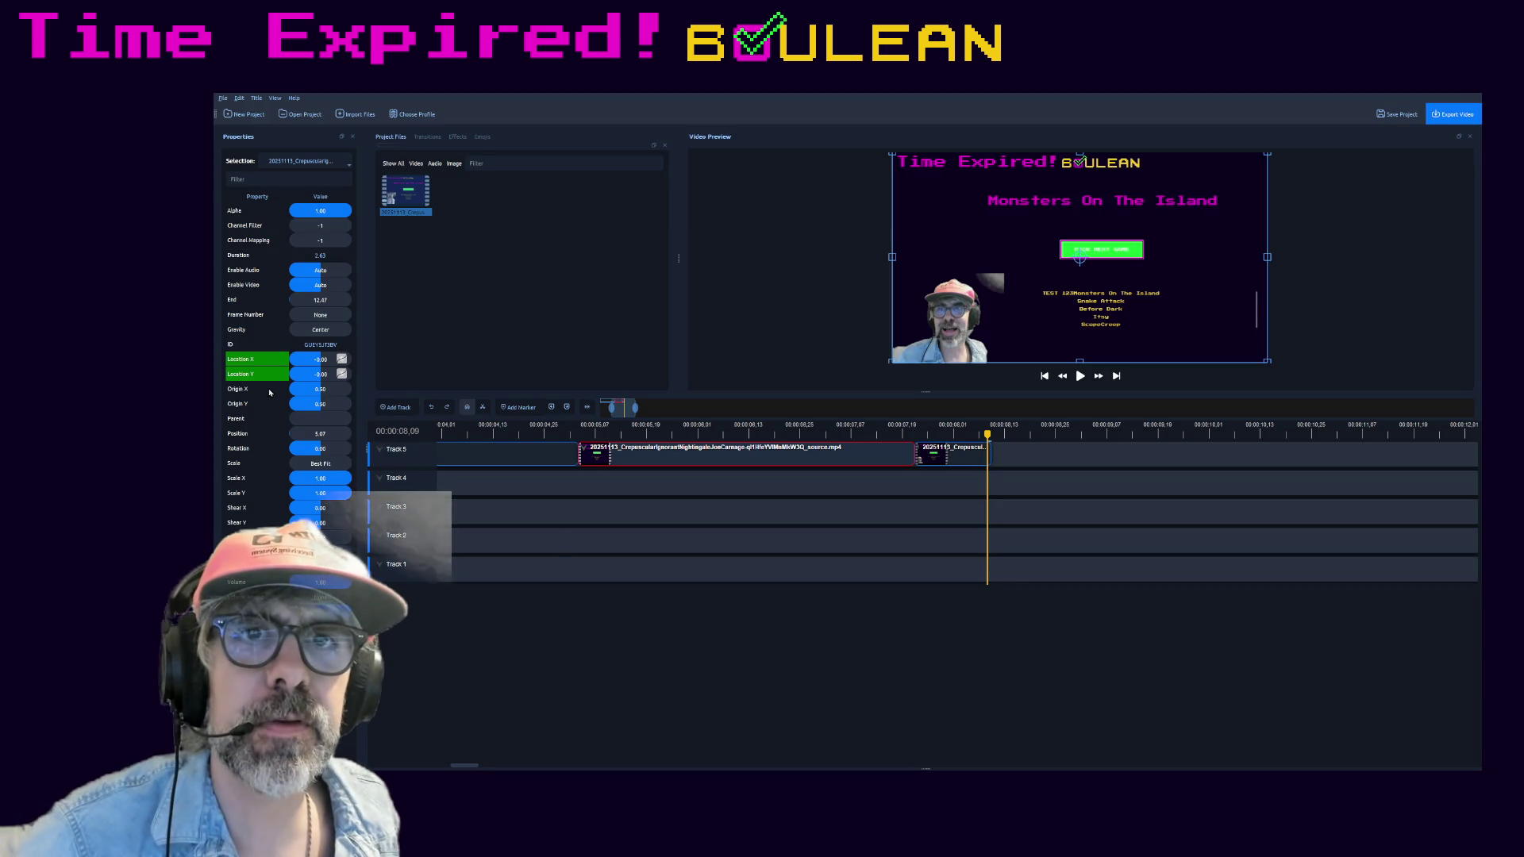
- Anchor the long Track 5 clip at its bottom-left corner (Origin X 0, Y 1) and select the second clip
mouse_move(345, 493)
left_mouse_down()
mouse_move(320, 500)
mouse_move(326, 483)
mouse_move(312, 483)
mouse_move(312, 498)
left_mouse_up()
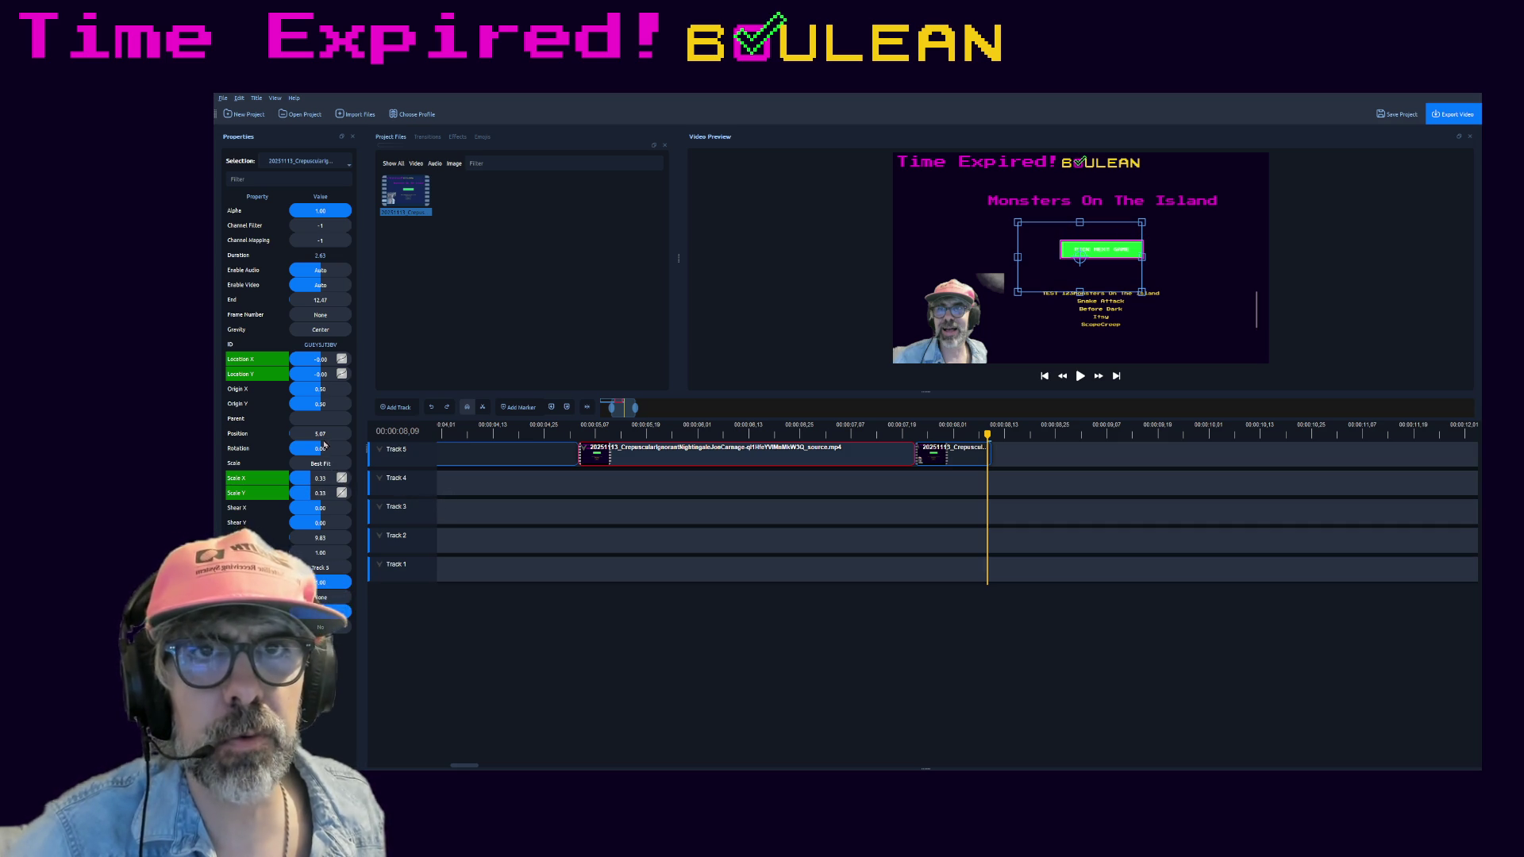
mouse_move(312, 408)
left_mouse_down()
mouse_move(369, 409)
mouse_move(290, 398)
left_mouse_up()
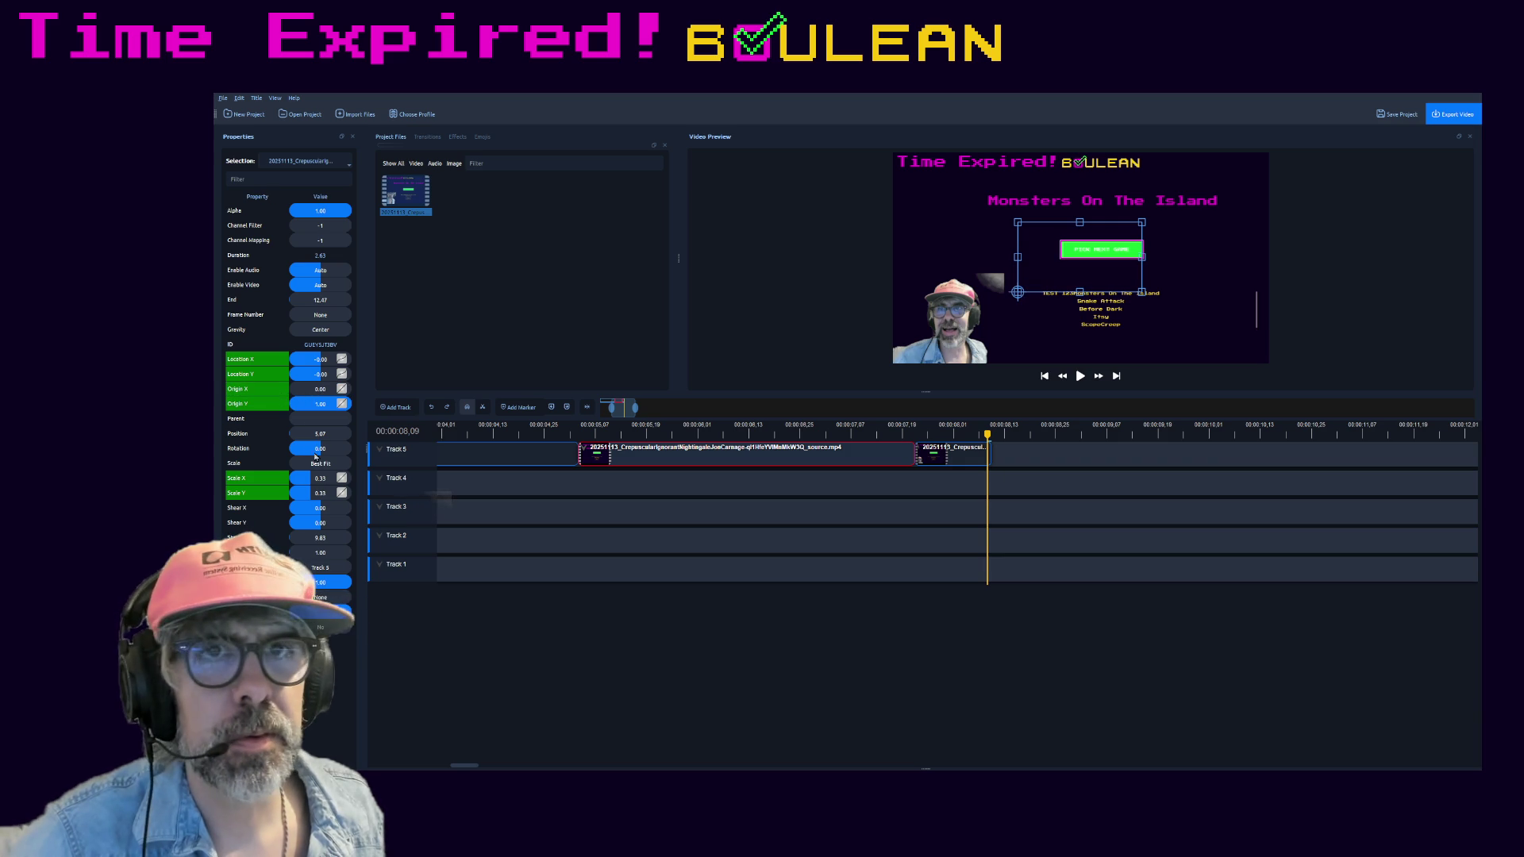
left_click_drag(311, 479, 312, 480)
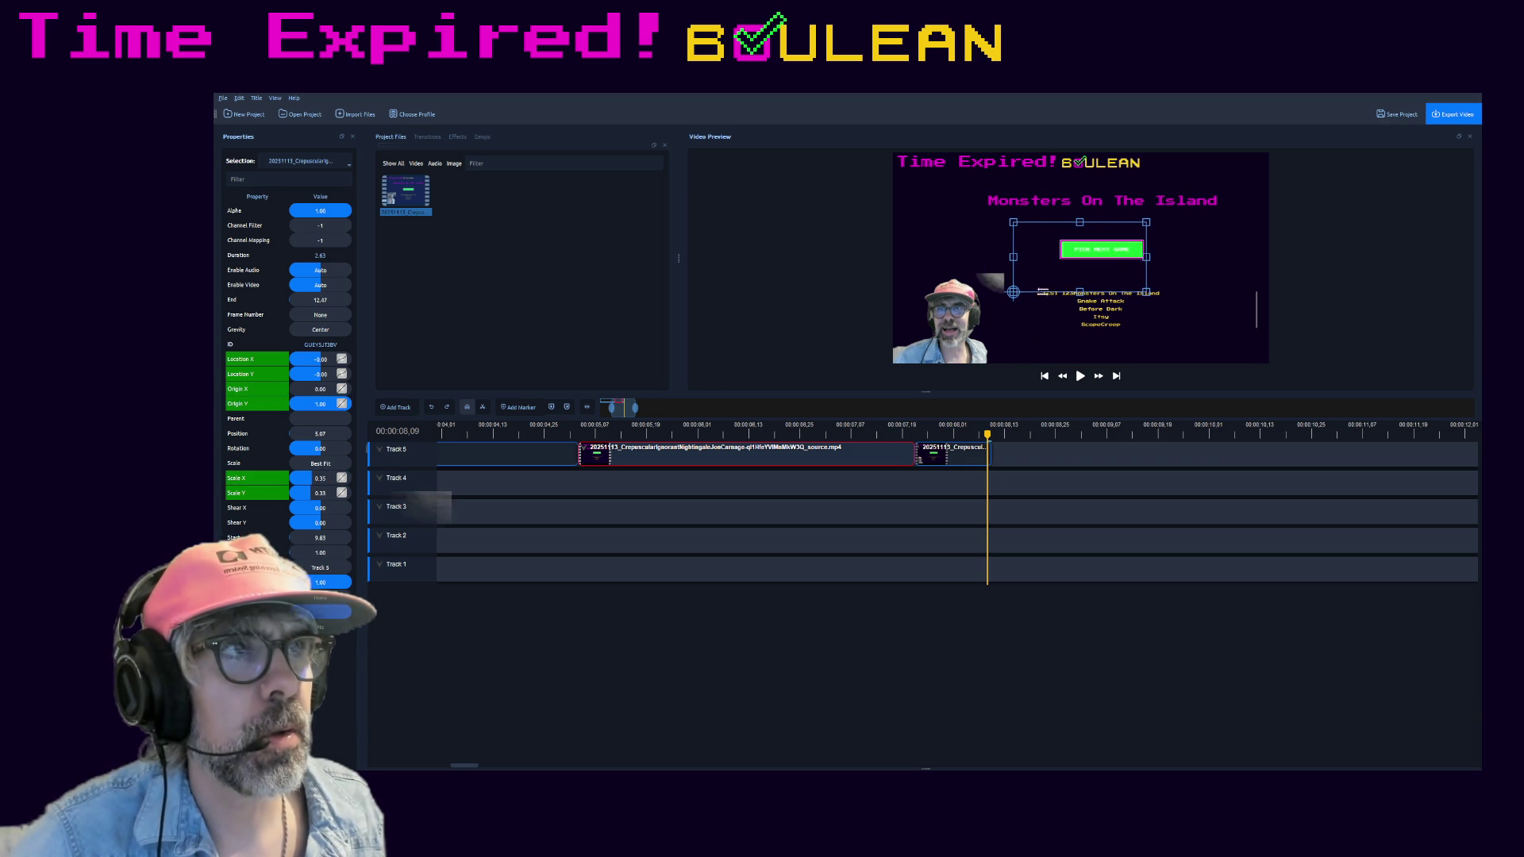
left_click(947, 456)
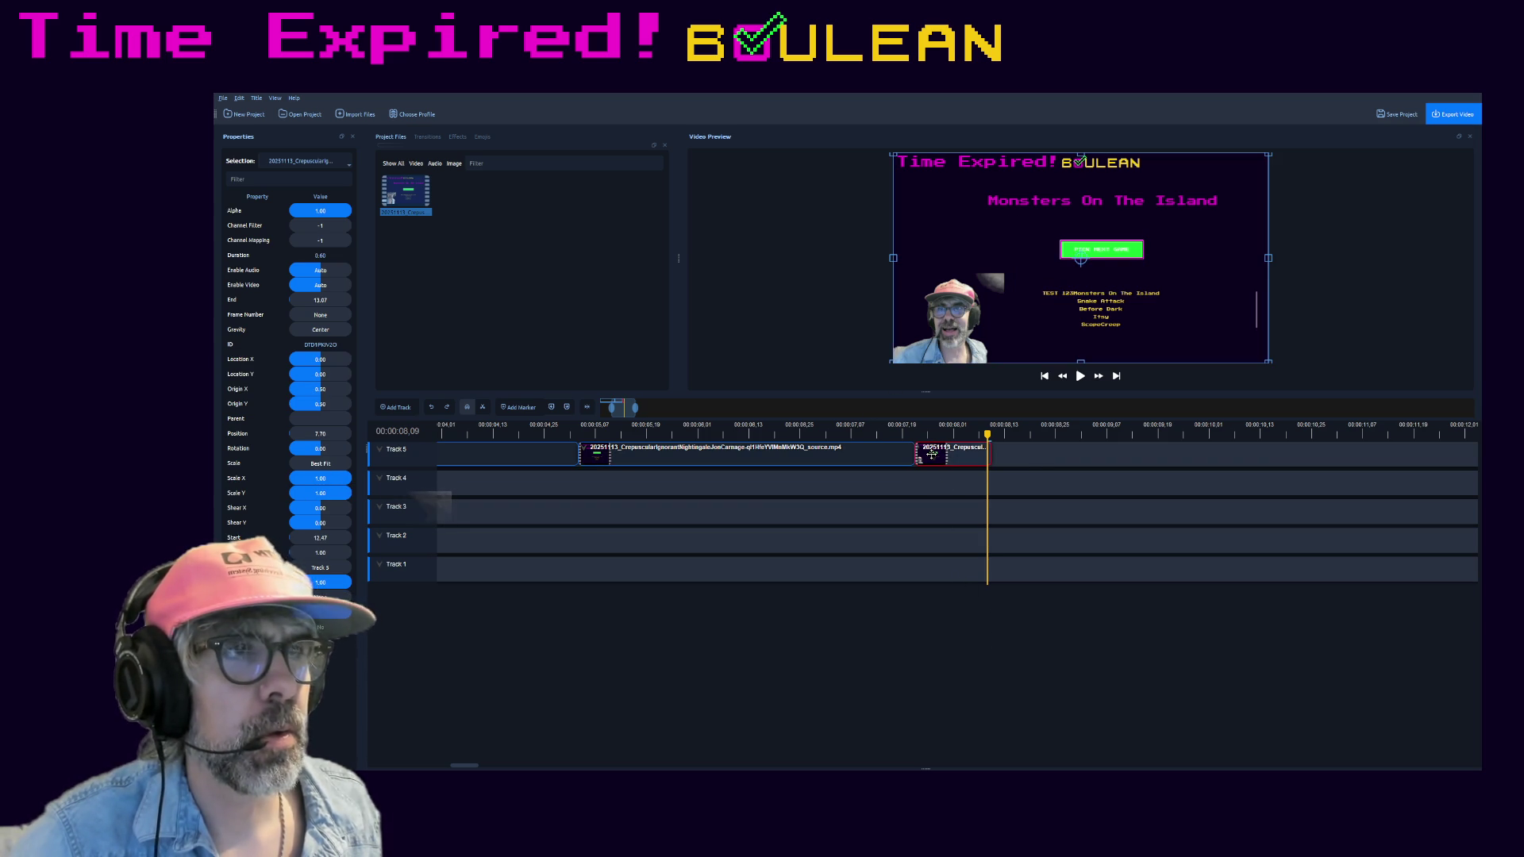
- Set the horizontal origin of the Track 5 clips to their left edge (Origin X 0)
left_click(874, 460)
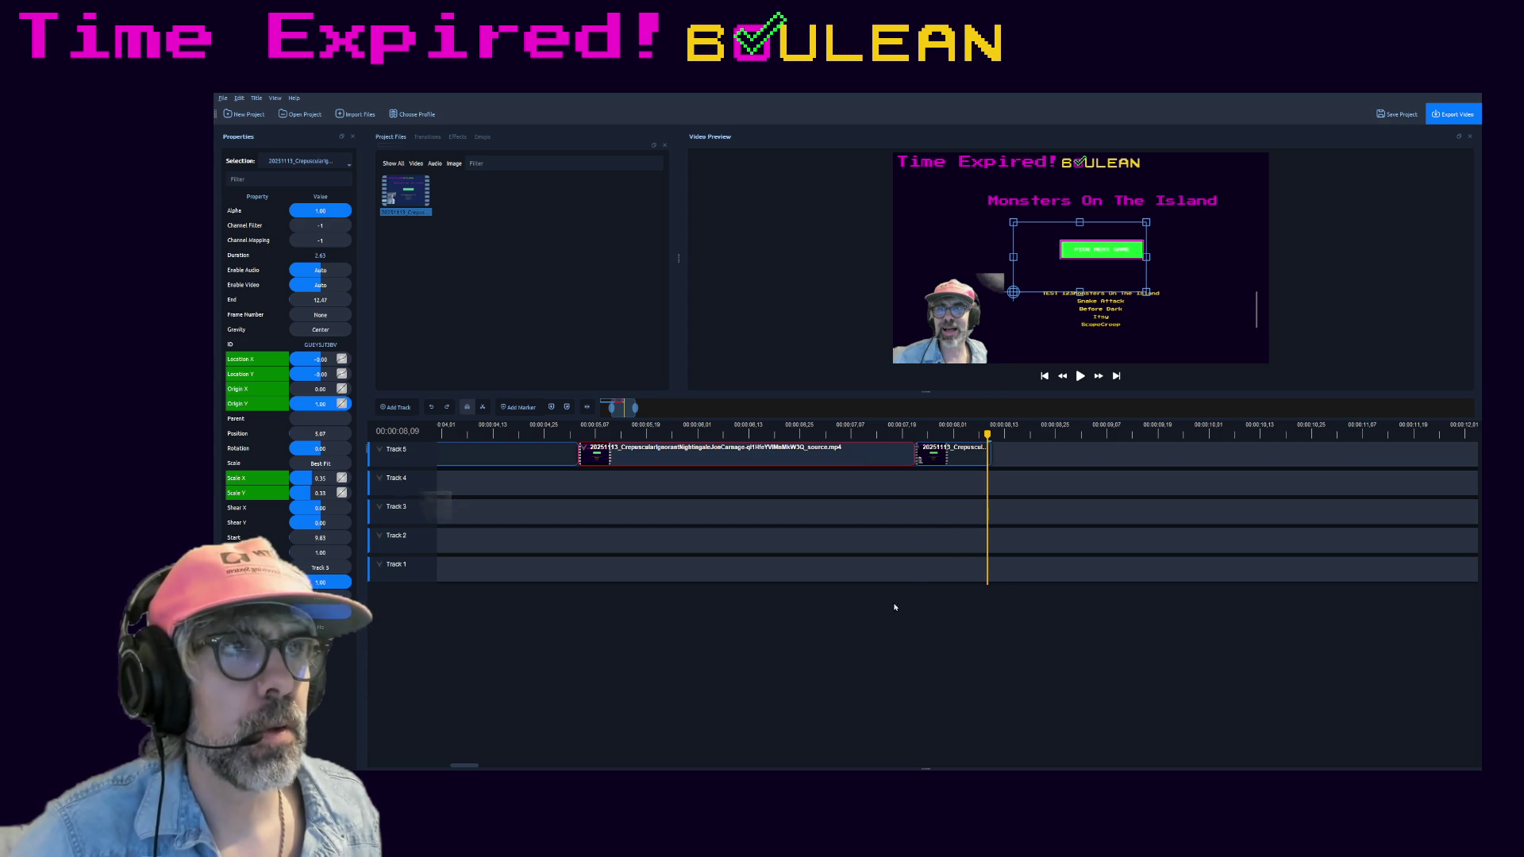
left_click(941, 452)
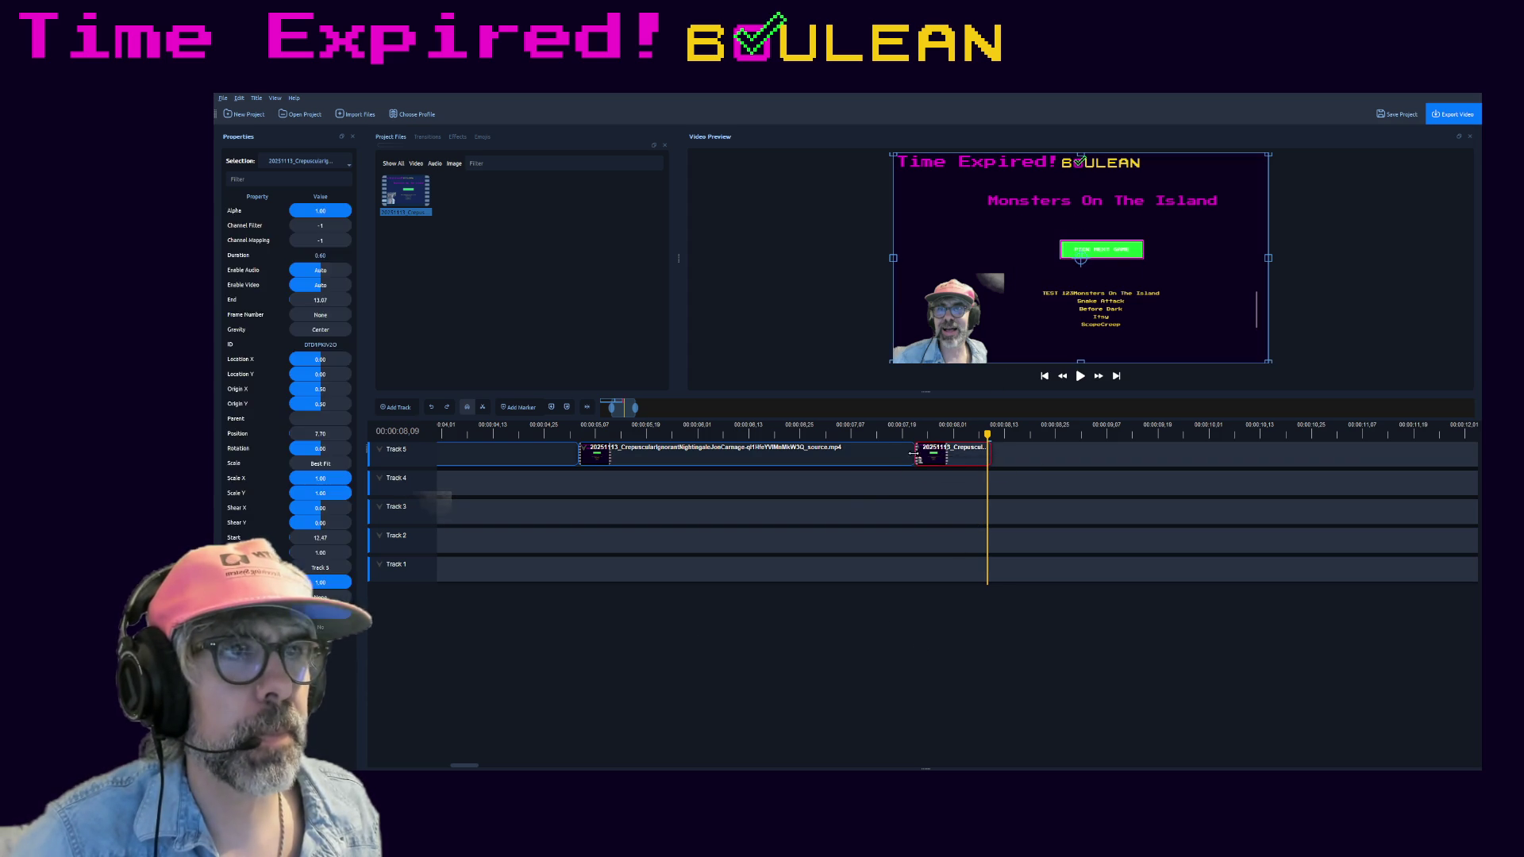
left_click(899, 451)
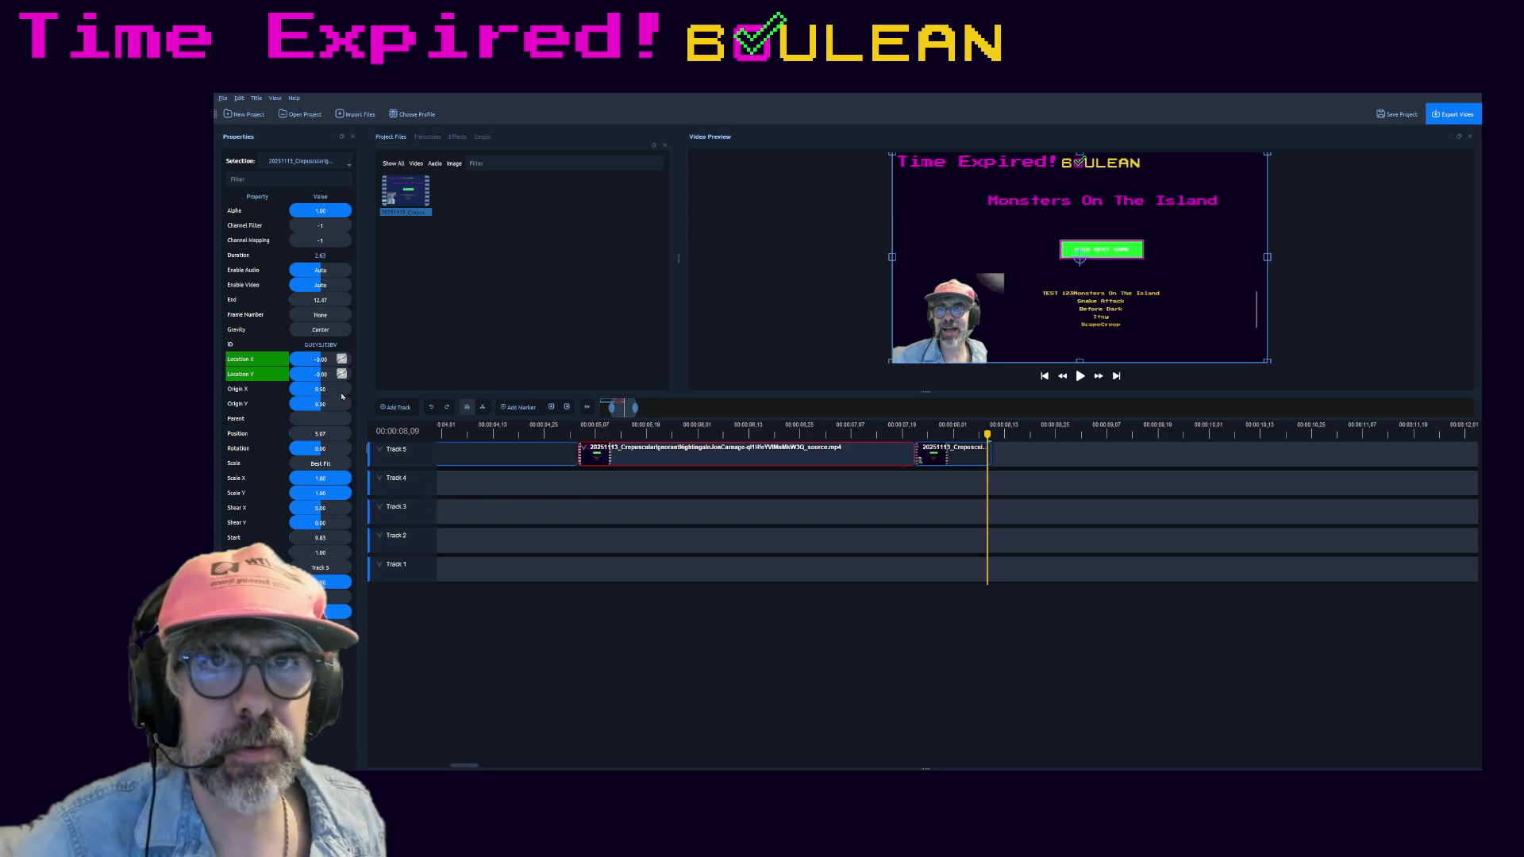
mouse_move(339, 395)
left_mouse_down()
mouse_move(284, 399)
mouse_move(347, 404)
left_mouse_up()
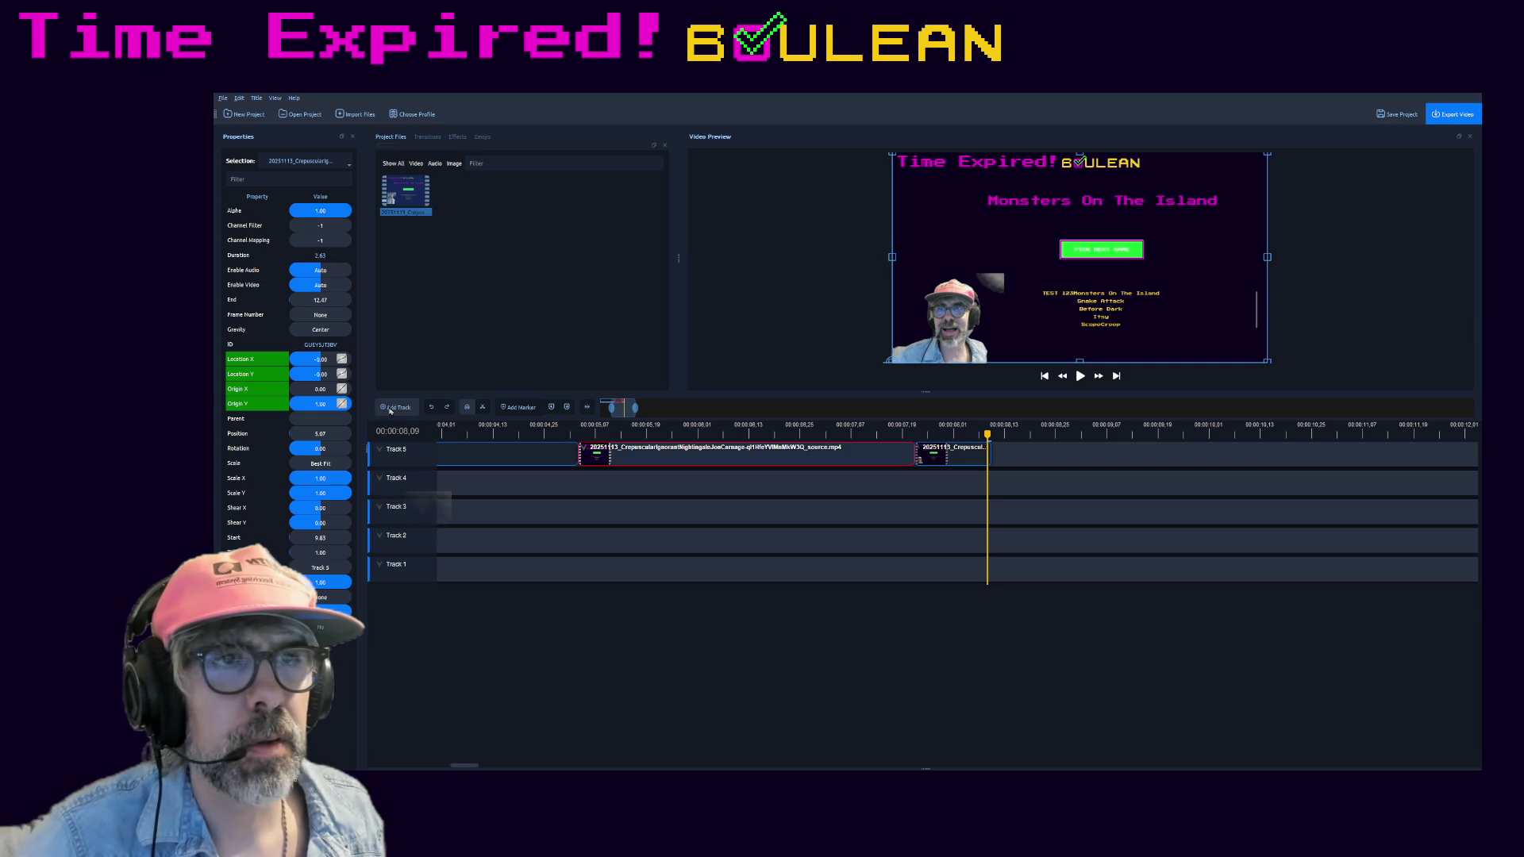
left_click(523, 449)
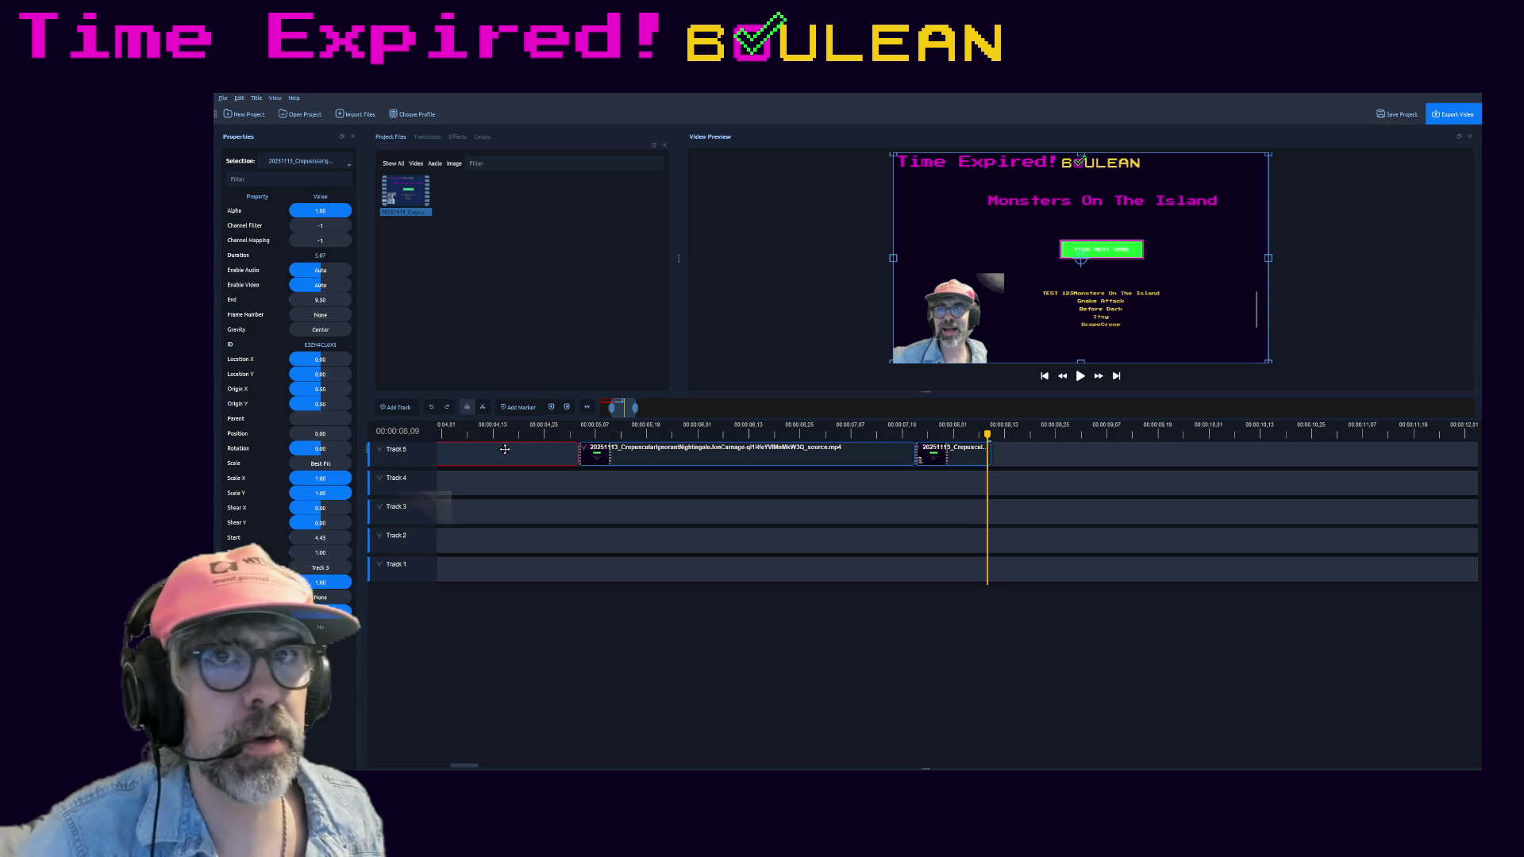
mouse_move(345, 389)
left_mouse_down()
mouse_move(284, 393)
mouse_move(353, 404)
left_mouse_up()
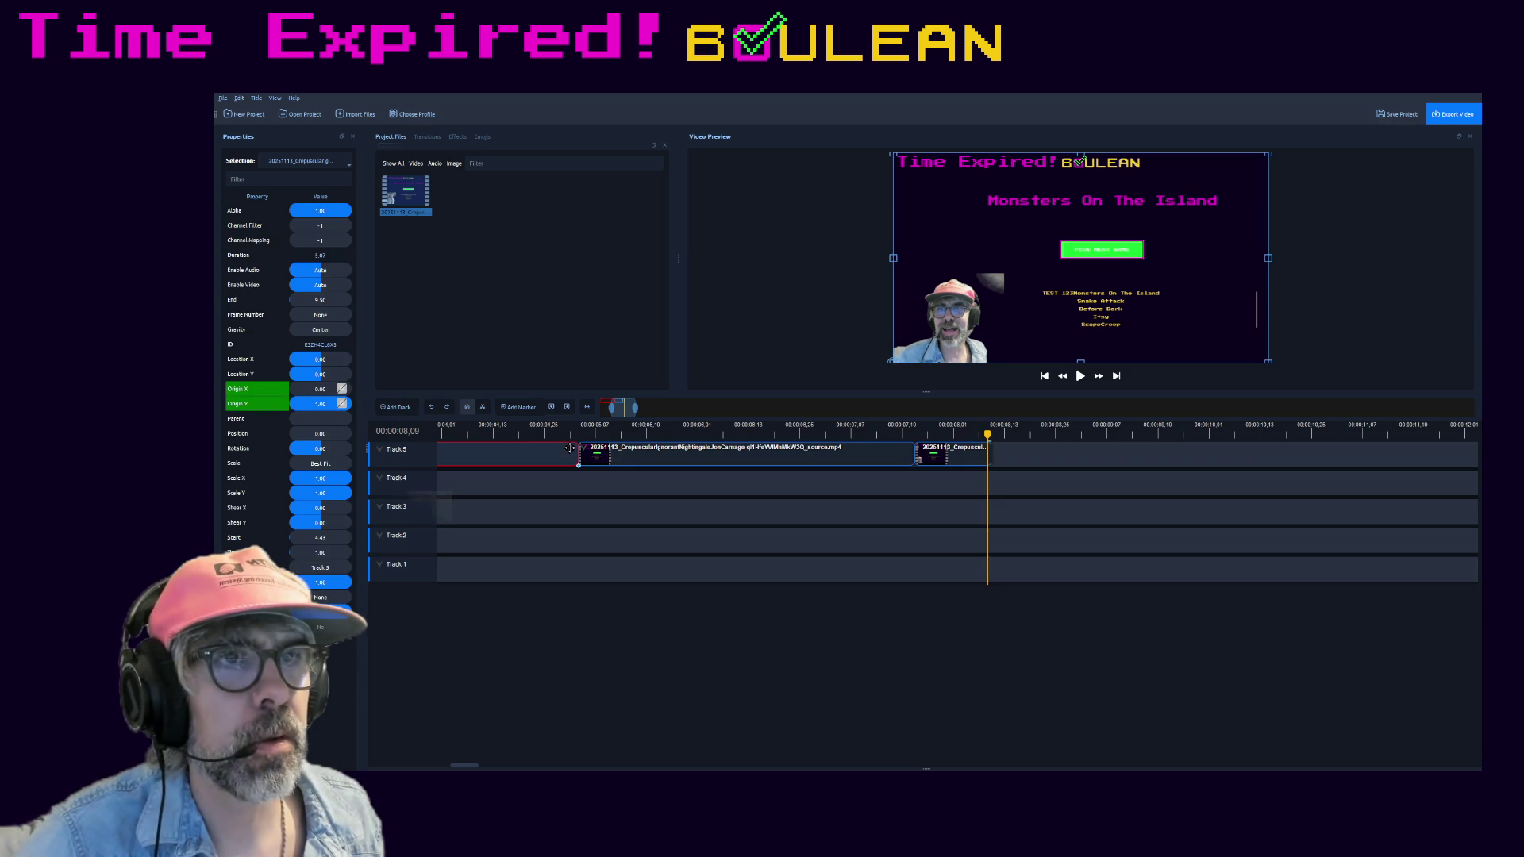
left_click(628, 451)
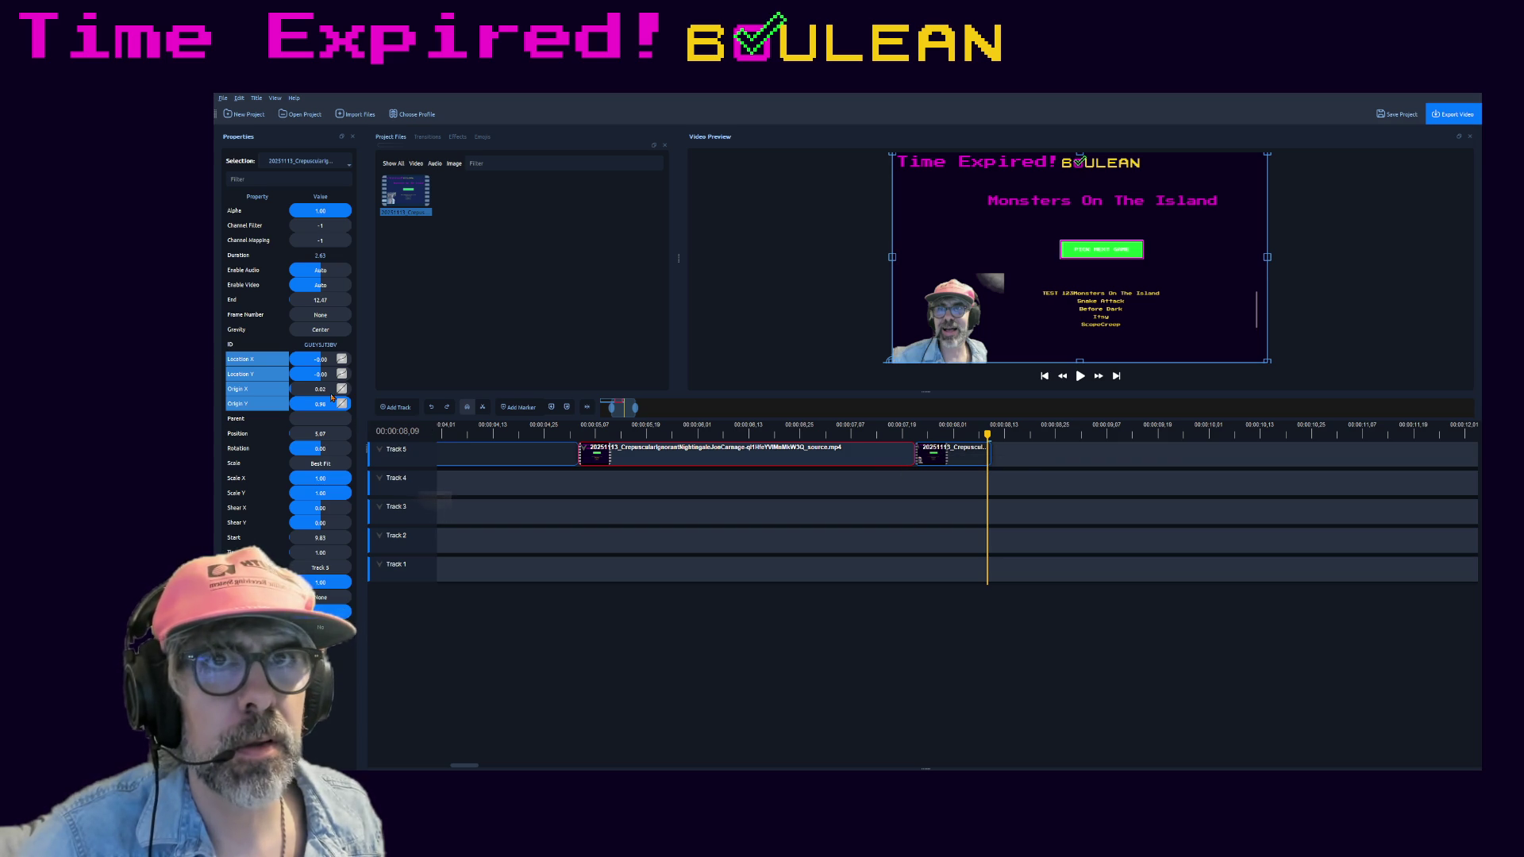
left_click_drag(317, 389, 283, 395)
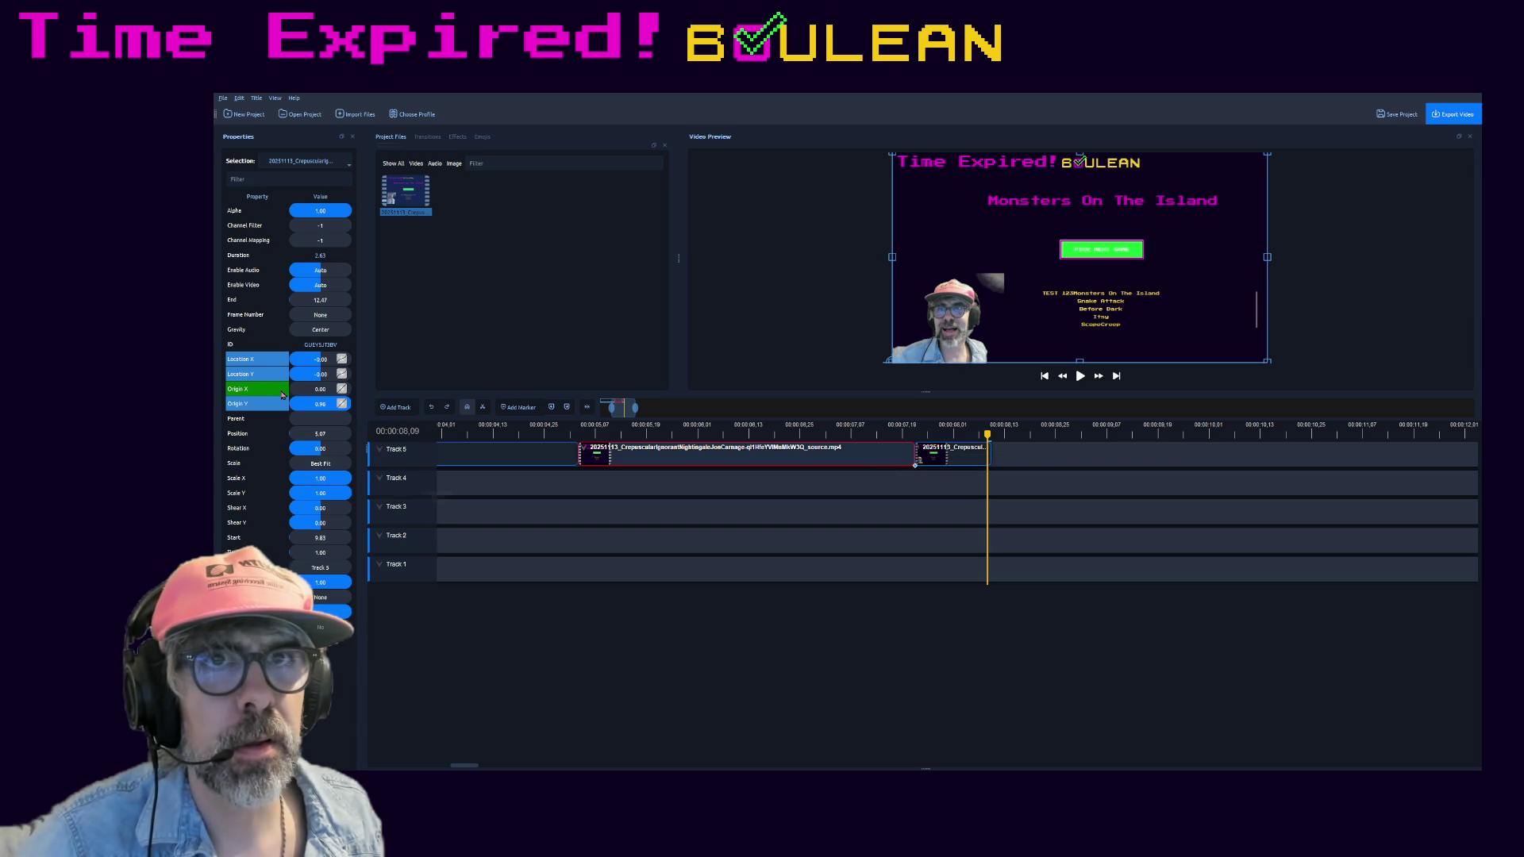
- Reposition the second clip so its webcam corner sits at the top-right of the frame
left_click(520, 455)
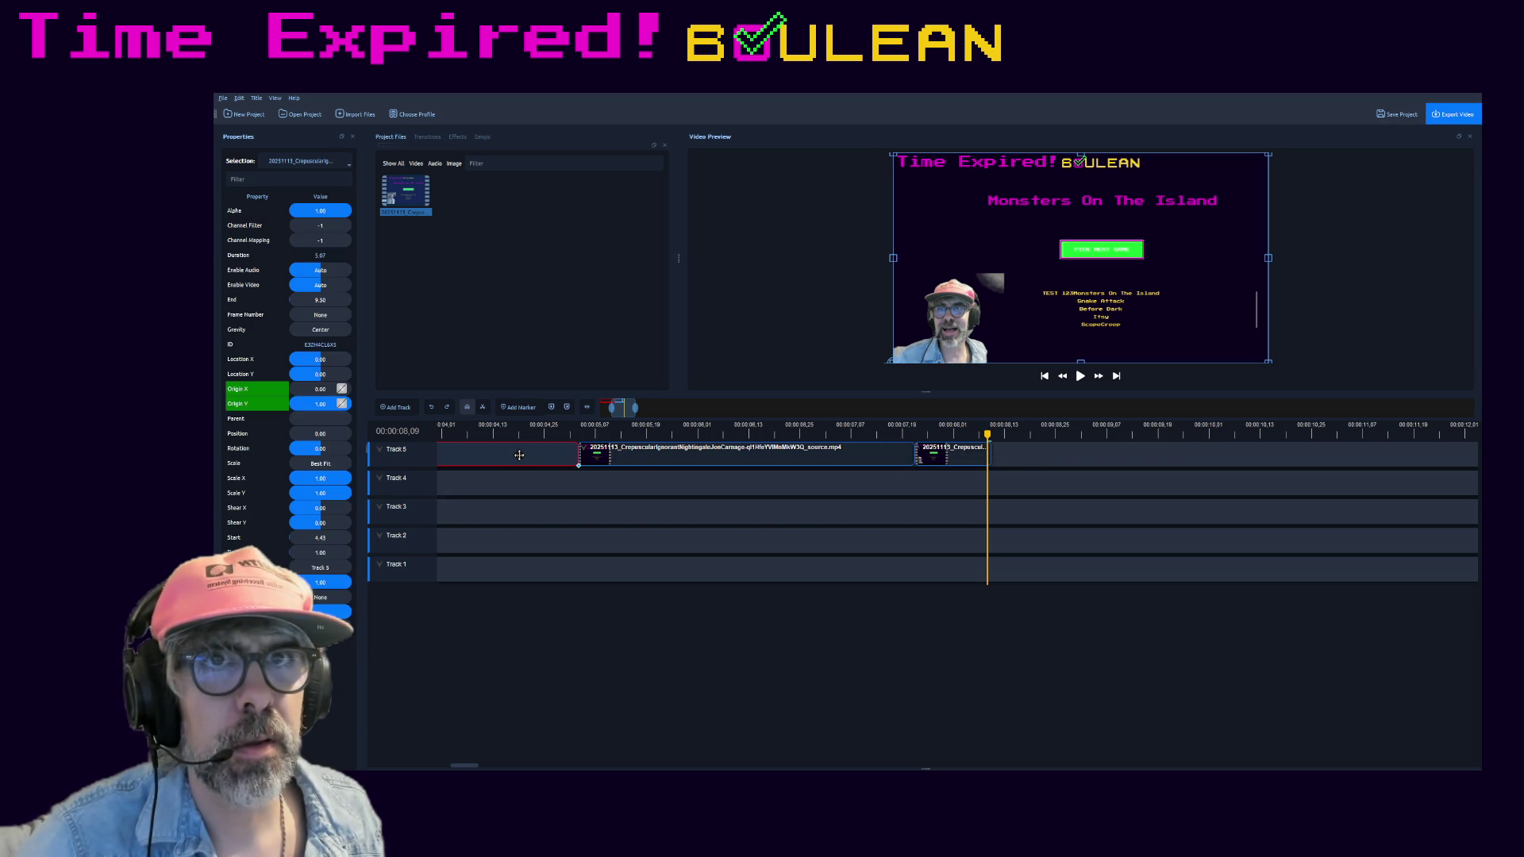
left_click(629, 458)
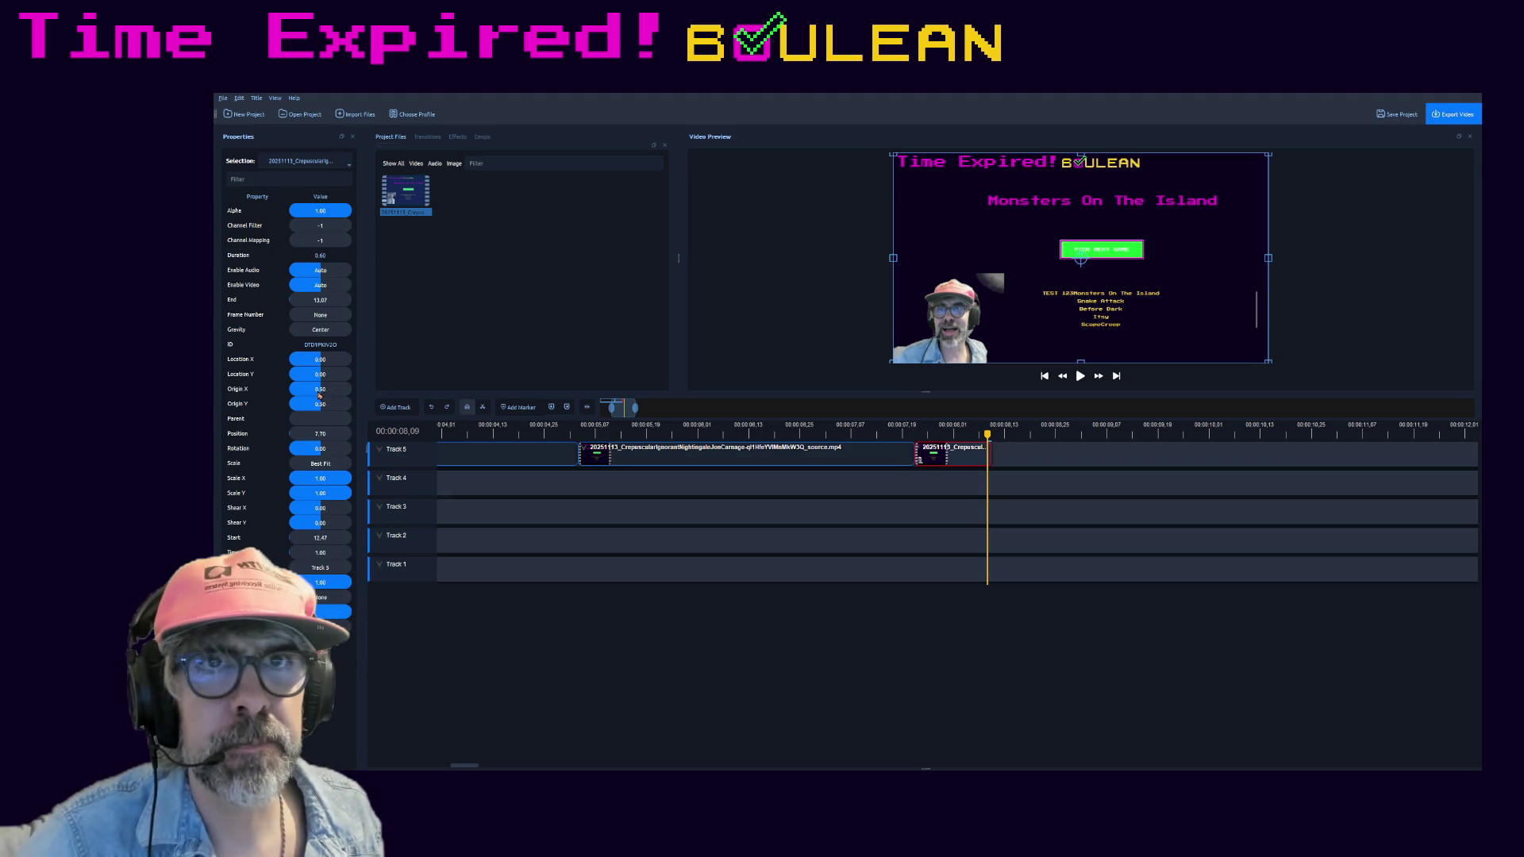
mouse_move(320, 391)
left_mouse_down()
mouse_move(378, 395)
mouse_move(355, 405)
left_mouse_up()
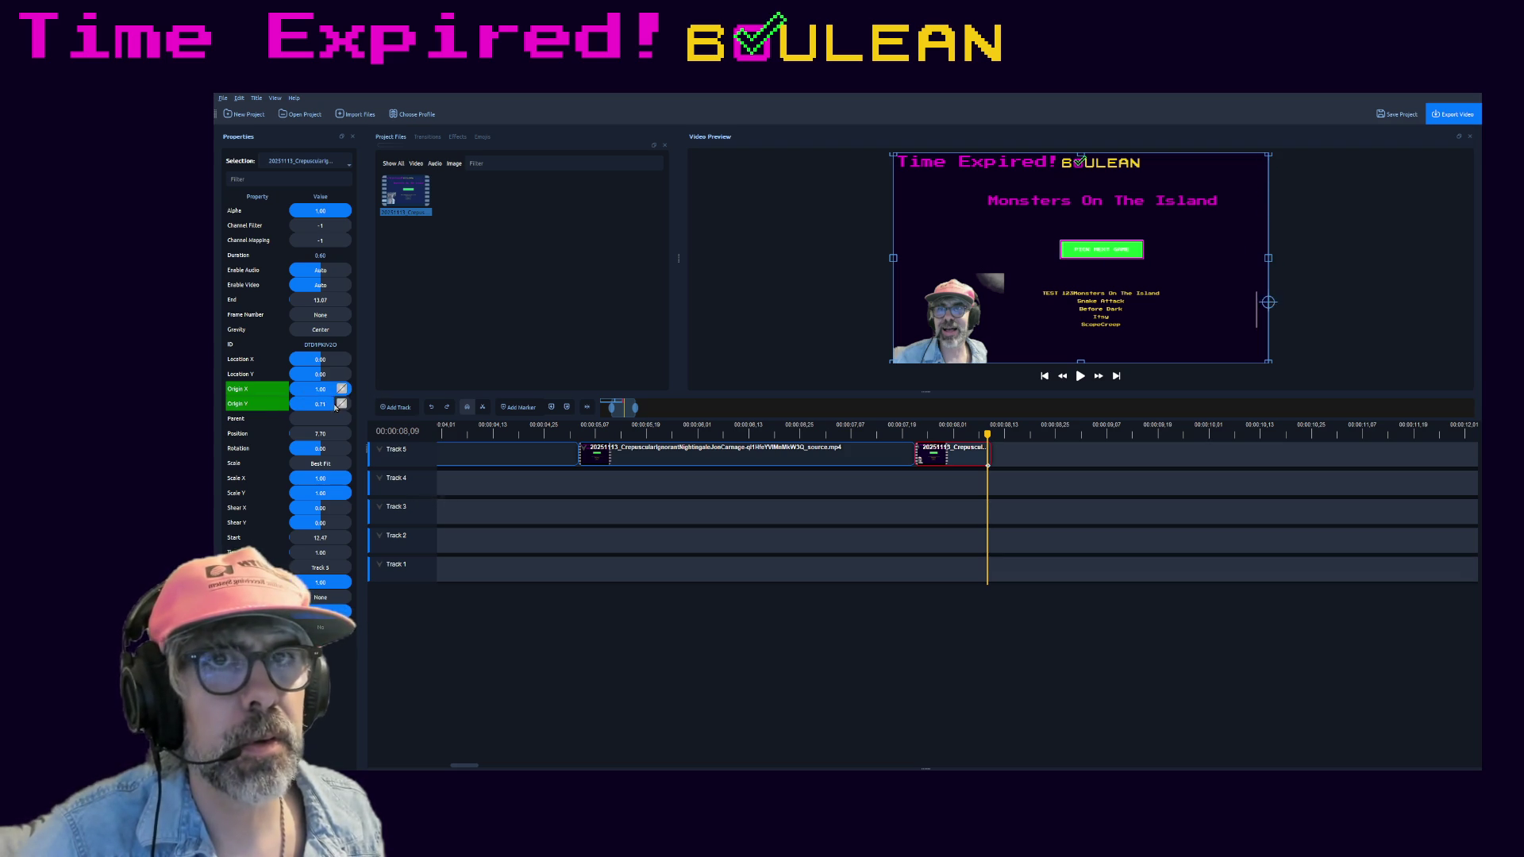
left_click_drag(342, 391, 300, 394)
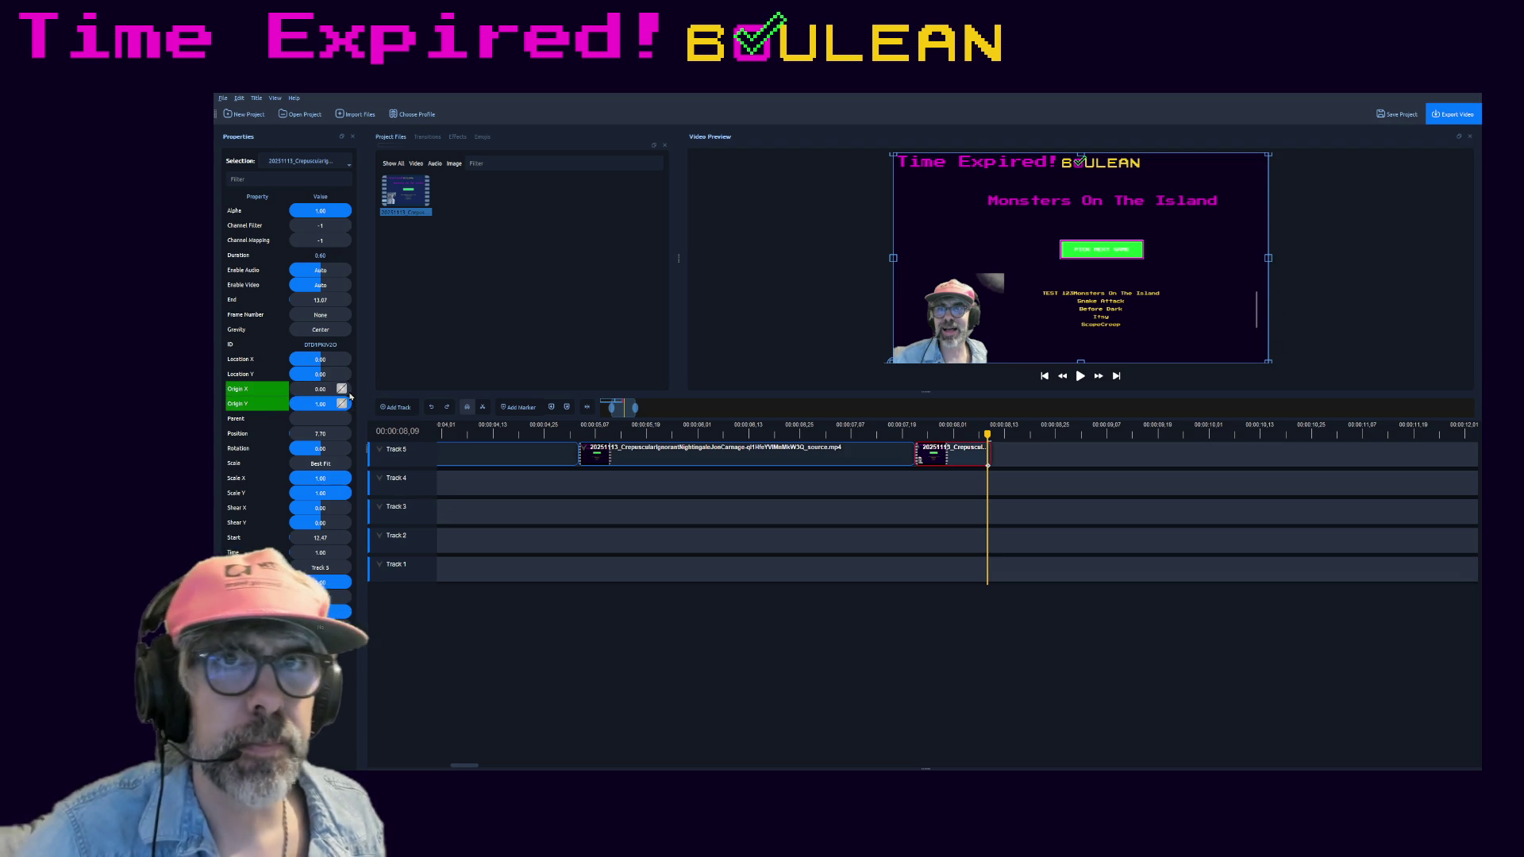
left_click(319, 358)
left_click_drag(319, 359, 312, 359)
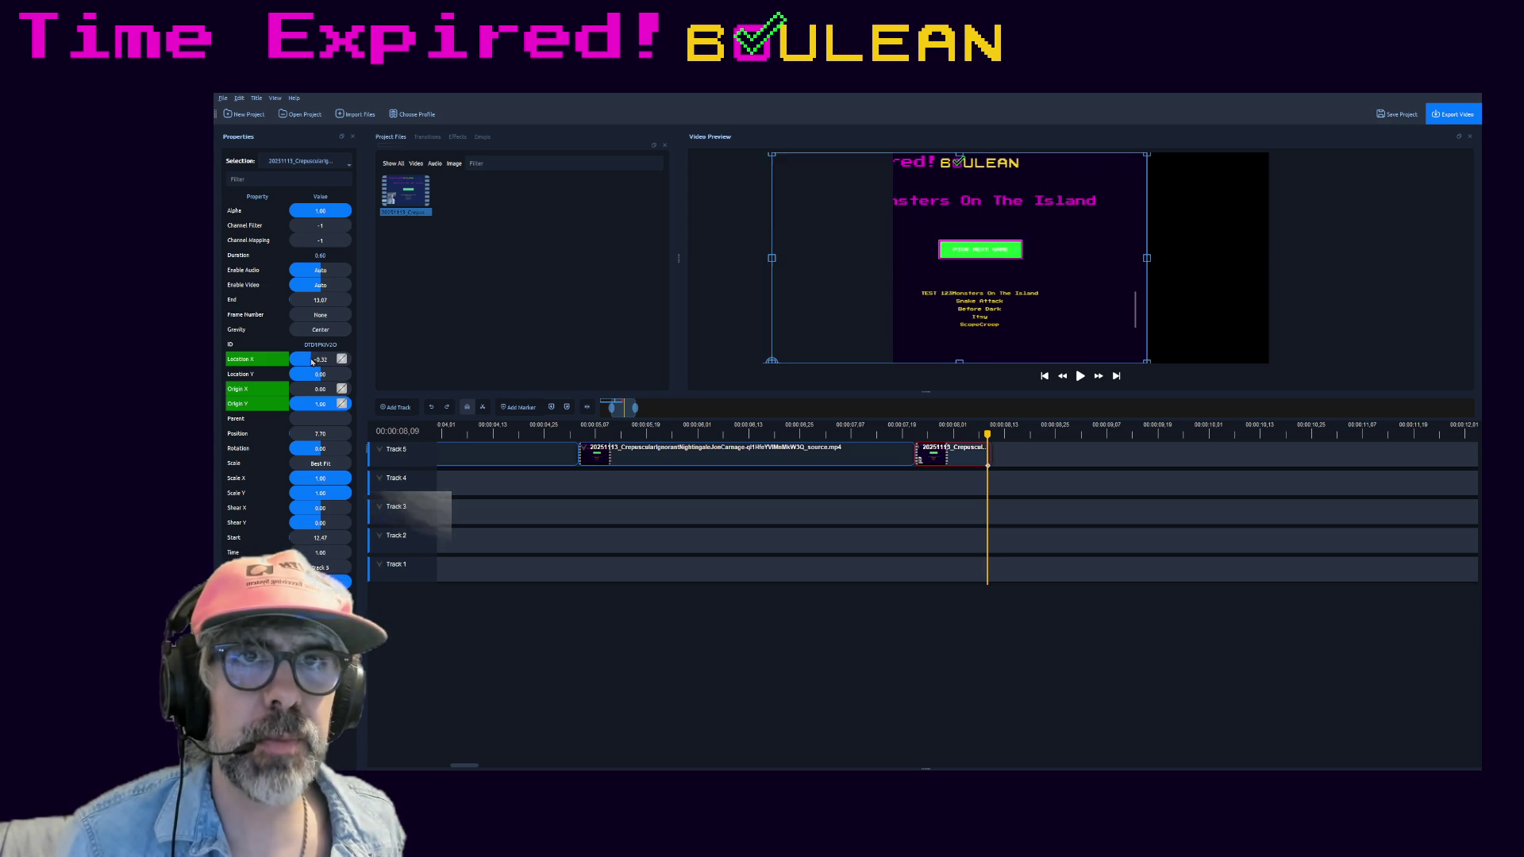
left_click(320, 360)
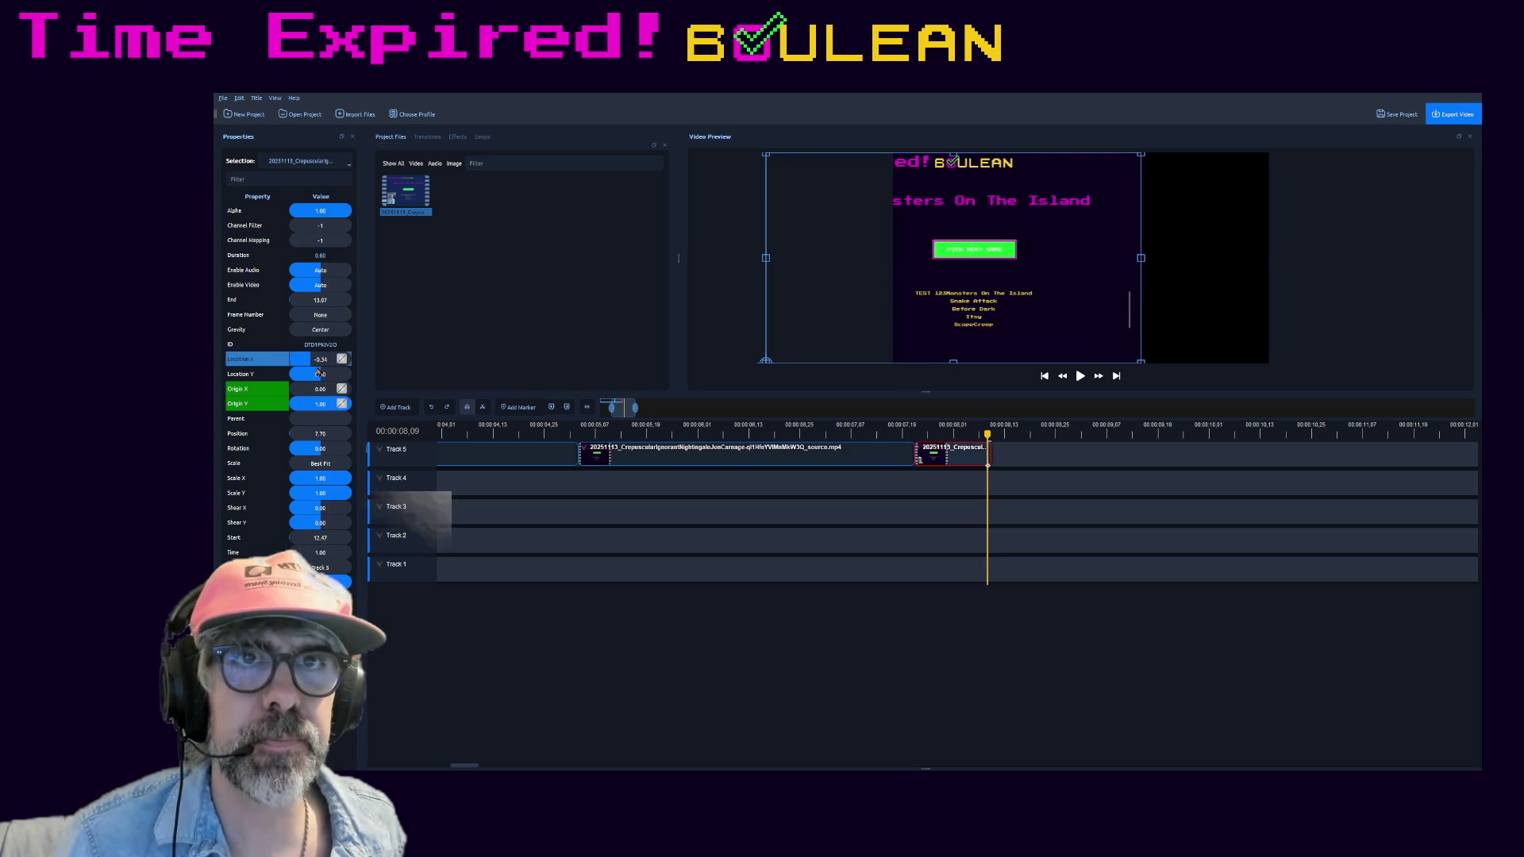
left_click_drag(953, 257, 1253, 212)
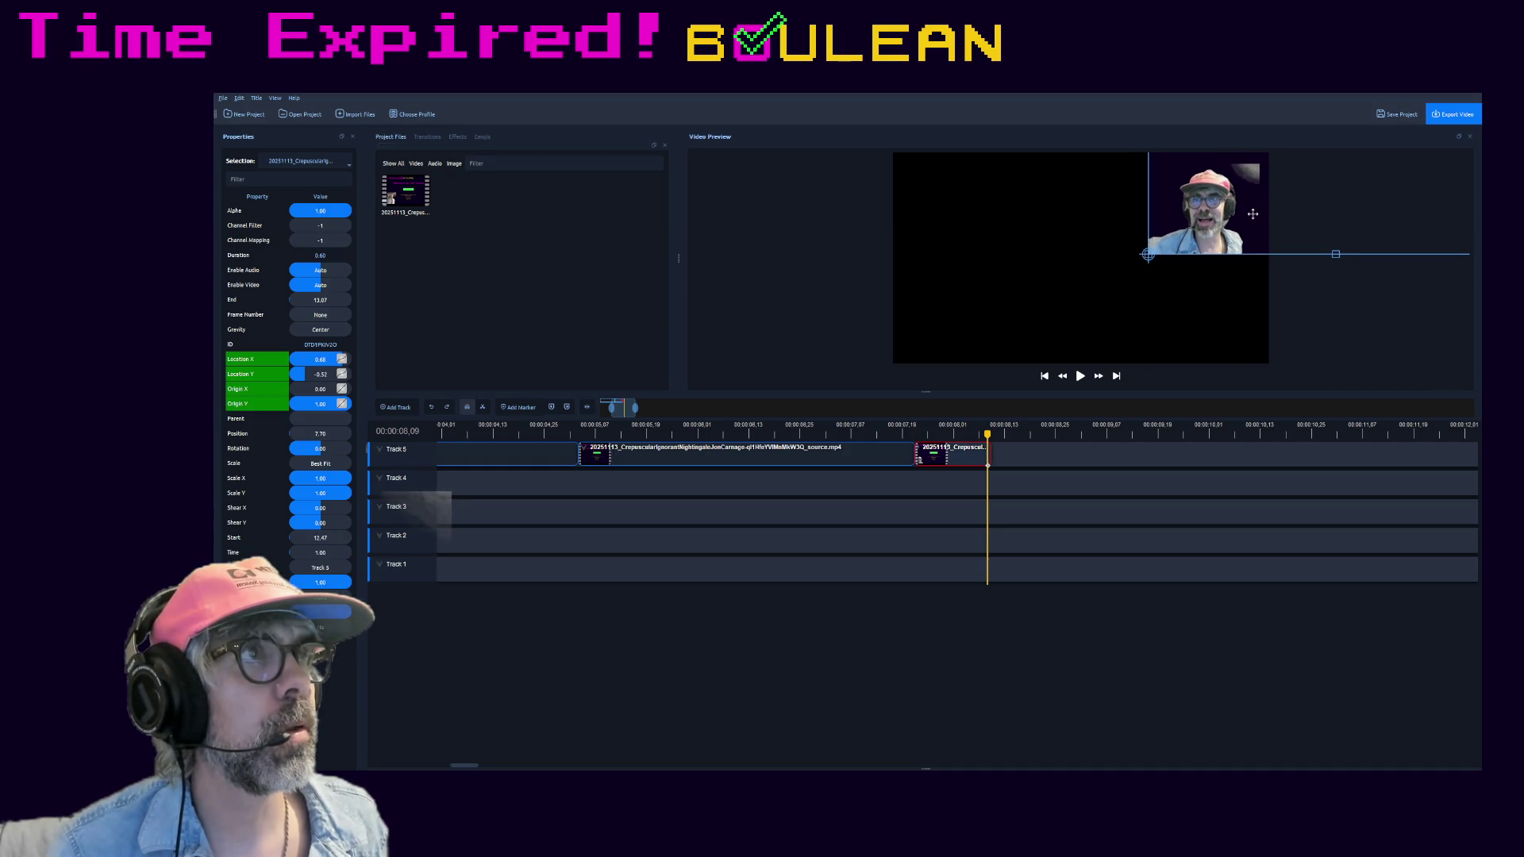
scroll(1308, 272, "down", 1)
scroll(1310, 274, "down", 1)
scroll(1314, 277, "down", 1)
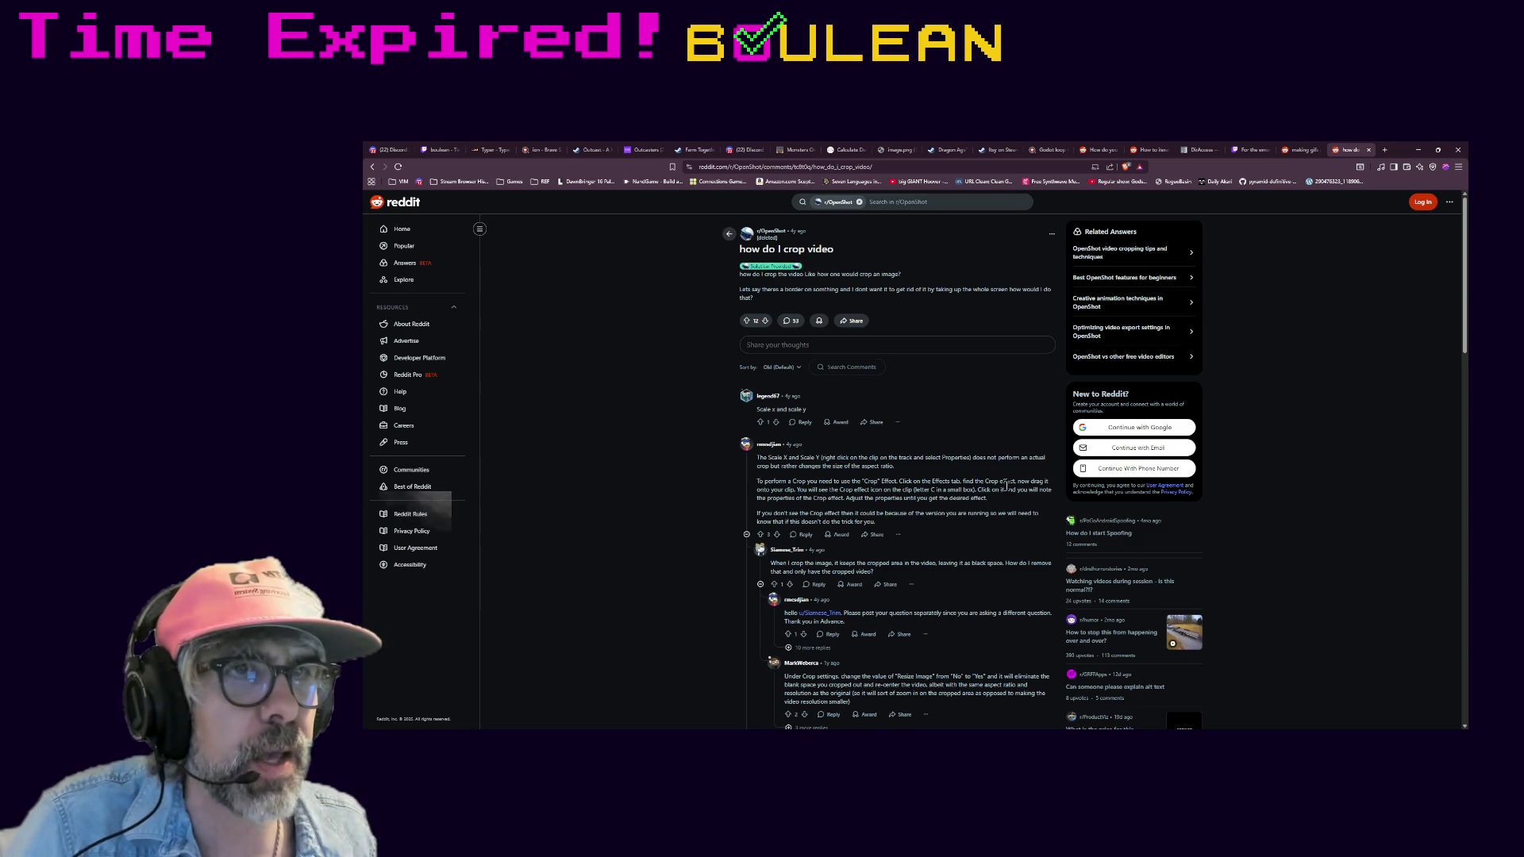
- Undo the clip position and origin edits so the Track 5 clips' origins return to centre
key("alt+Tab")
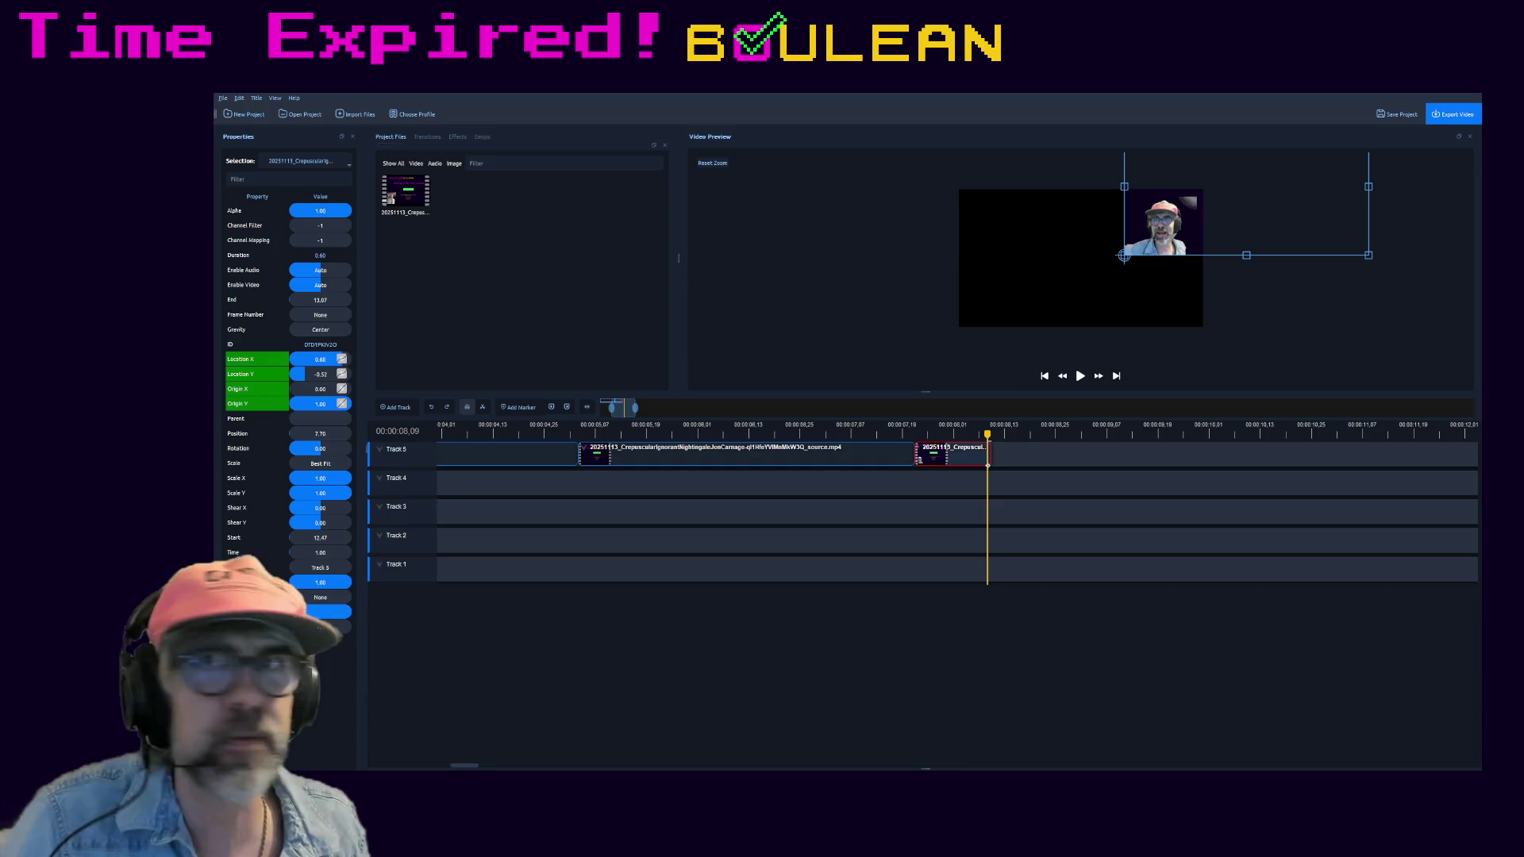
key("ctrl+z")
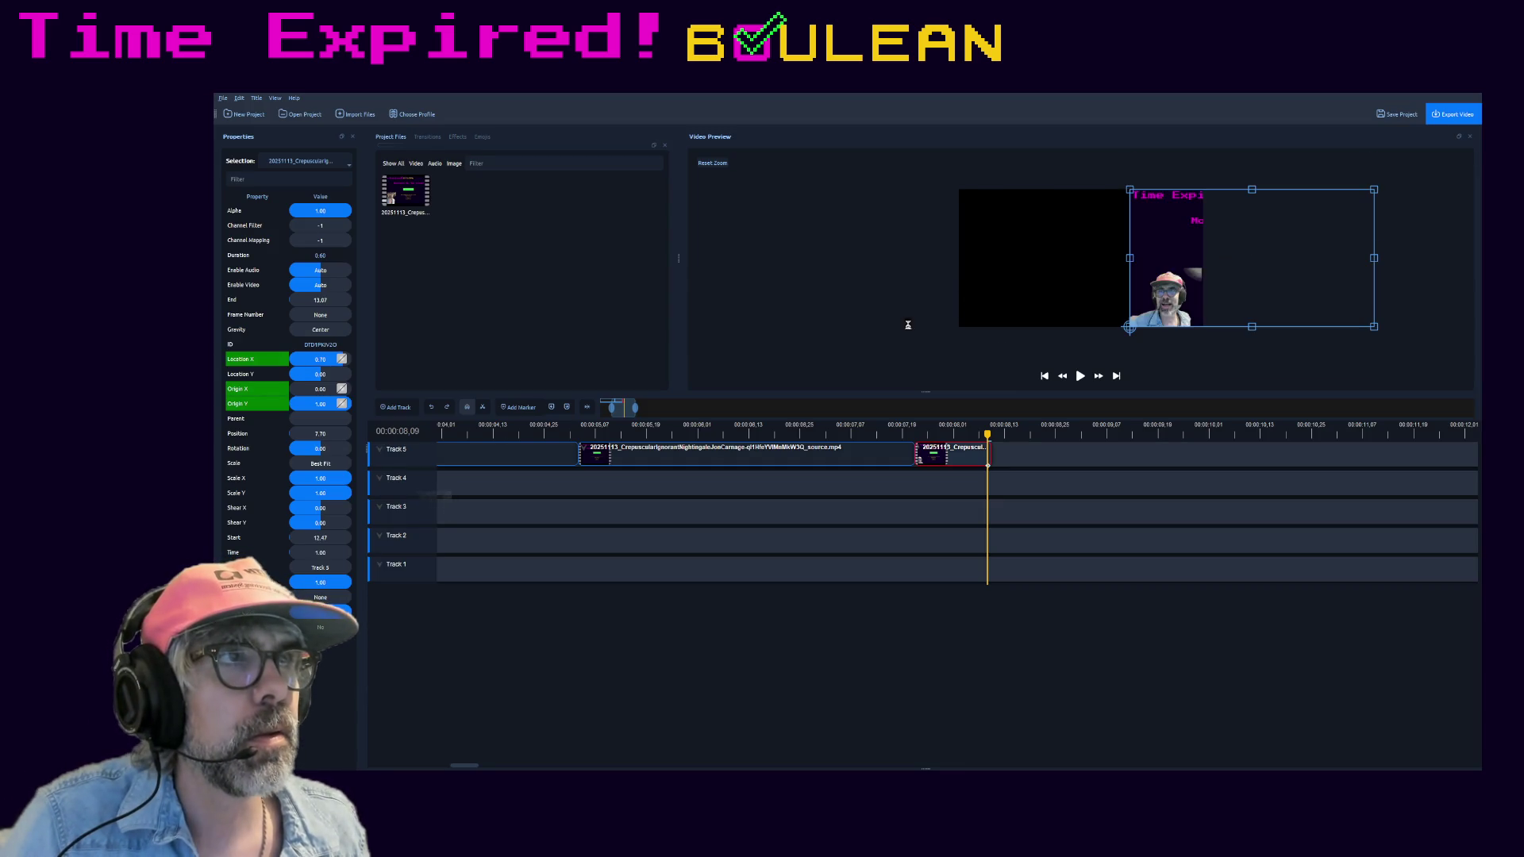
key("ctrl+z")
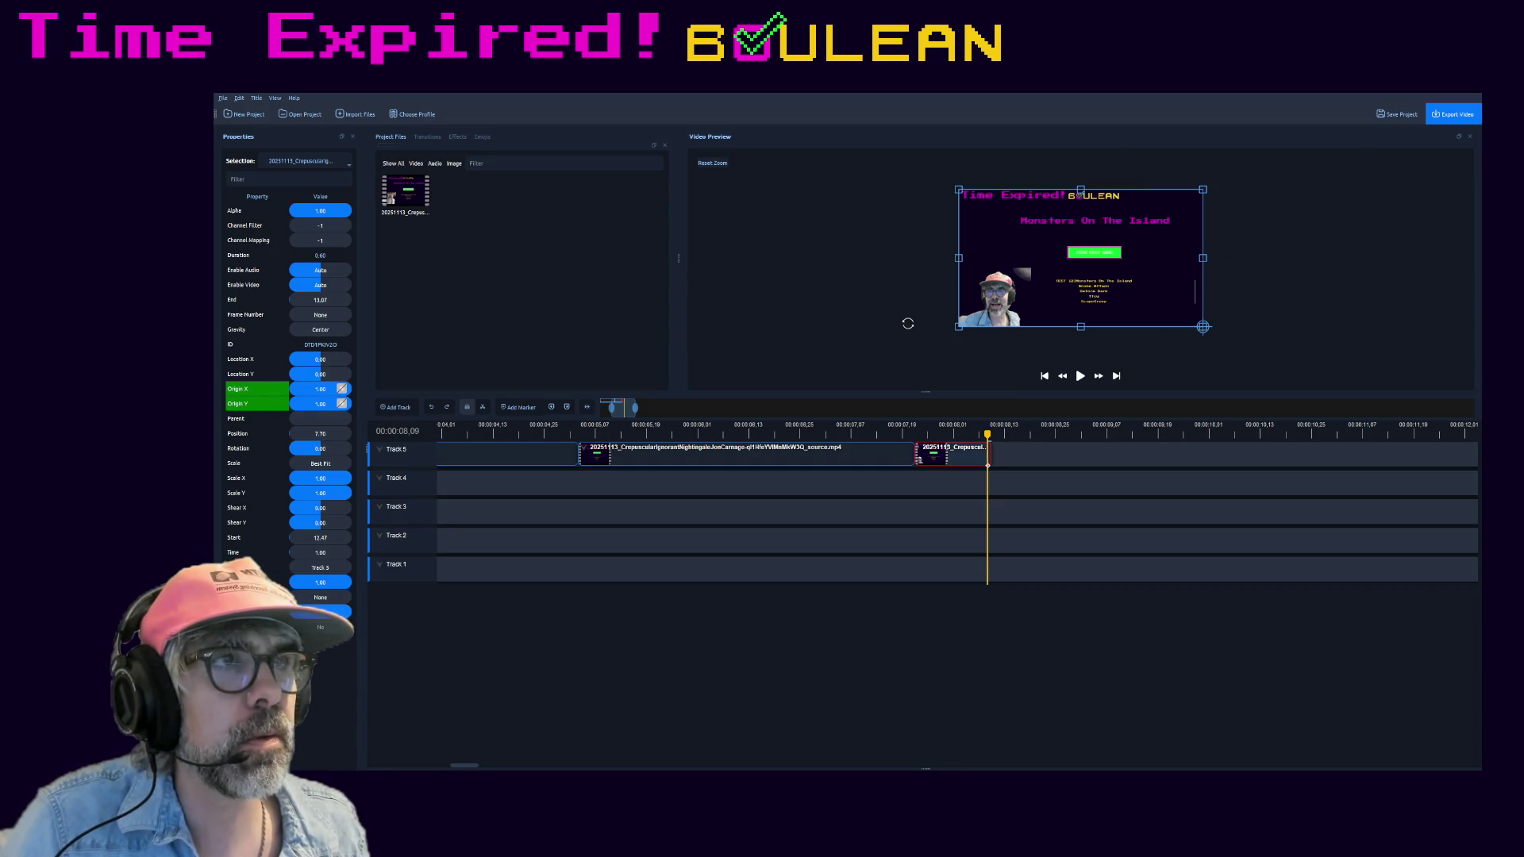
key("ctrl+z")
key("ctrl+z")
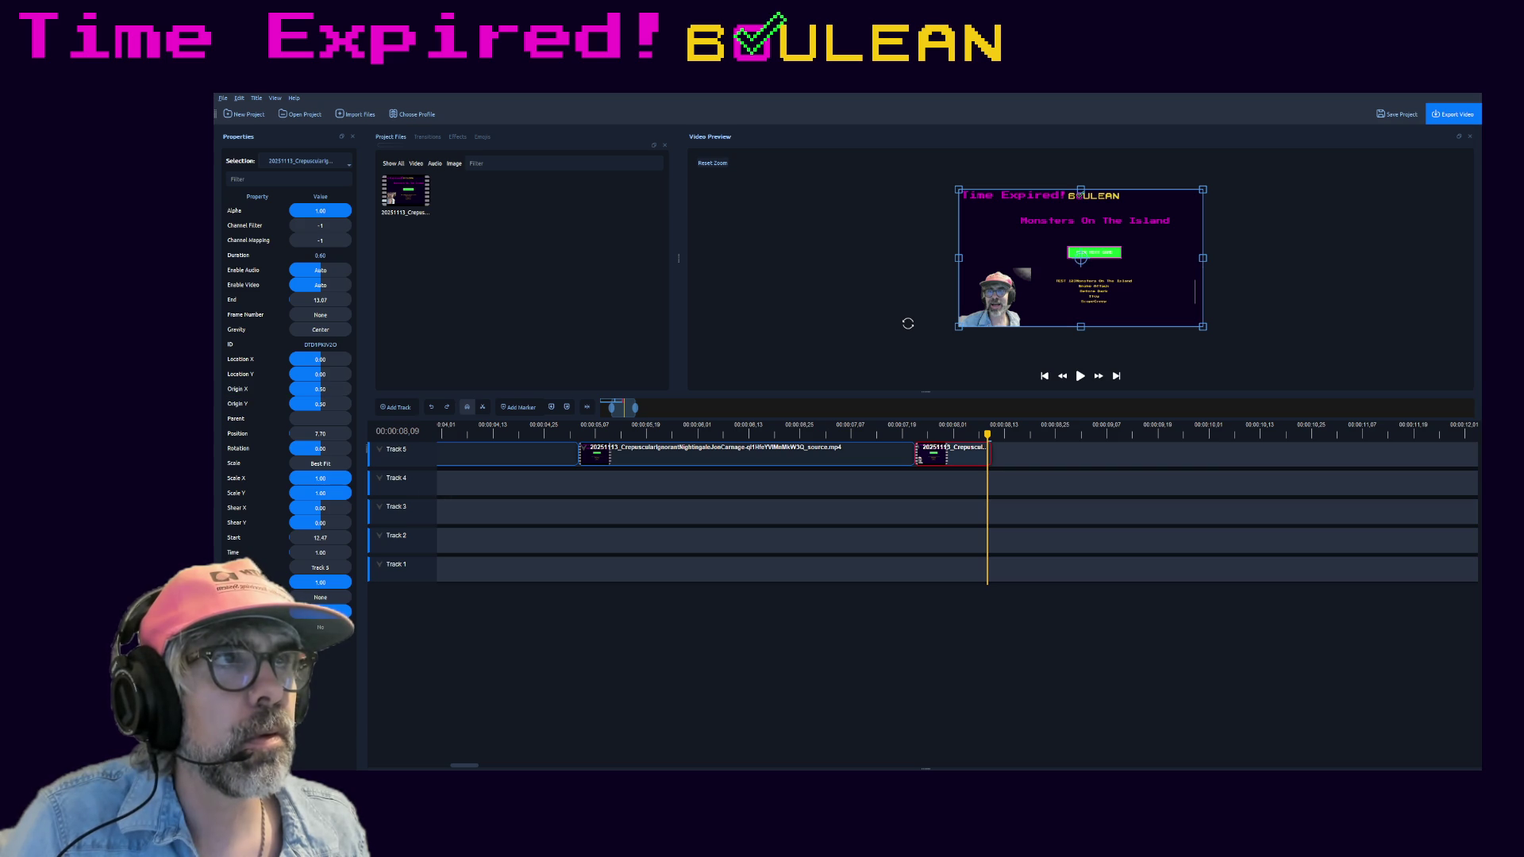
left_click(851, 453)
key("ctrl+z")
key("ctrl+z")
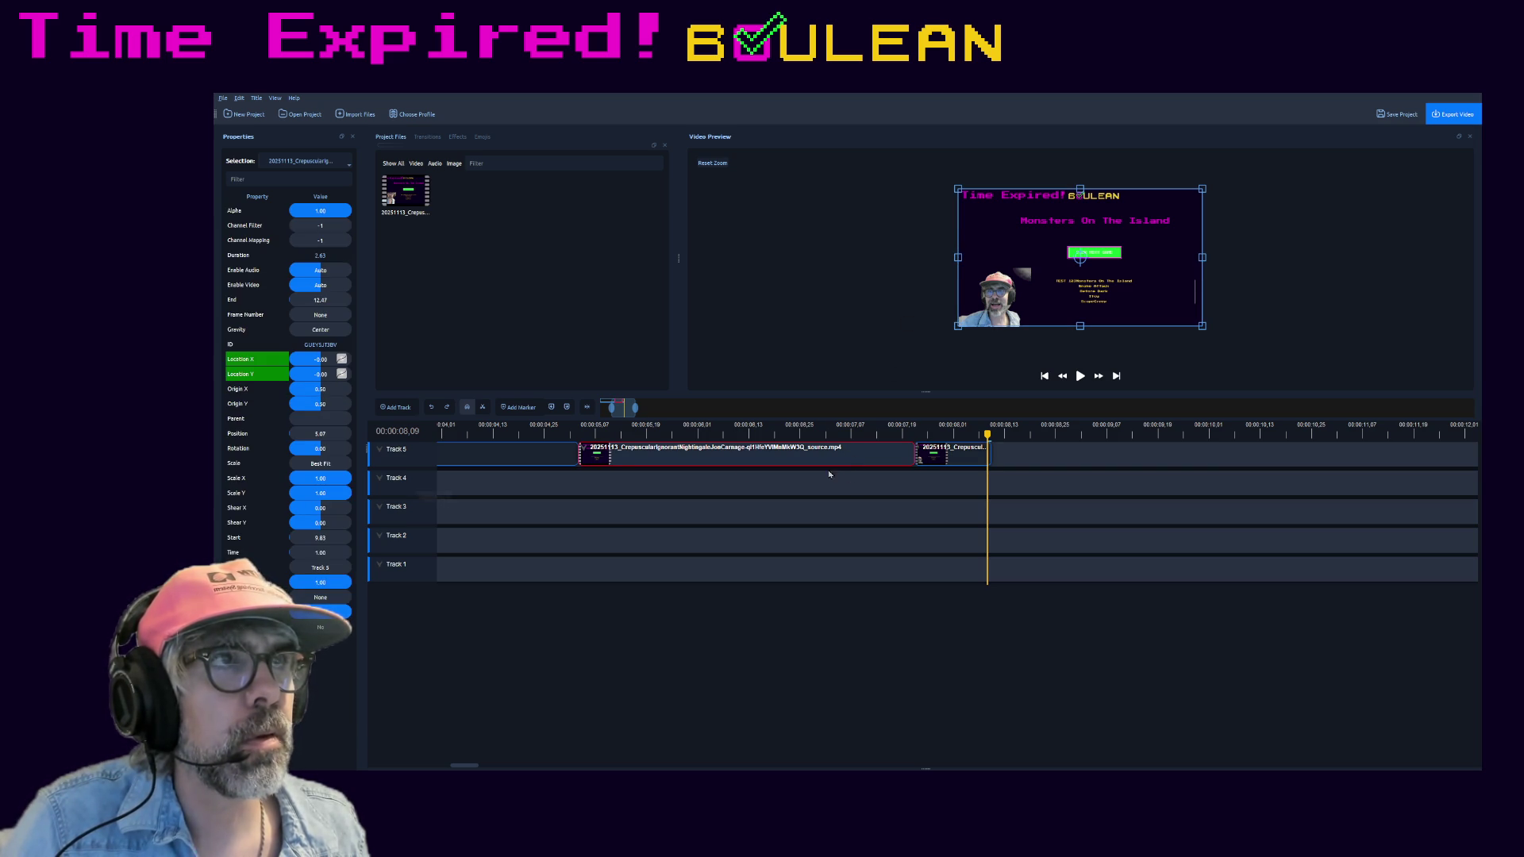
- Undo further to restore the right clip's full length and the removed tracks 6 and 7
left_click(586, 454)
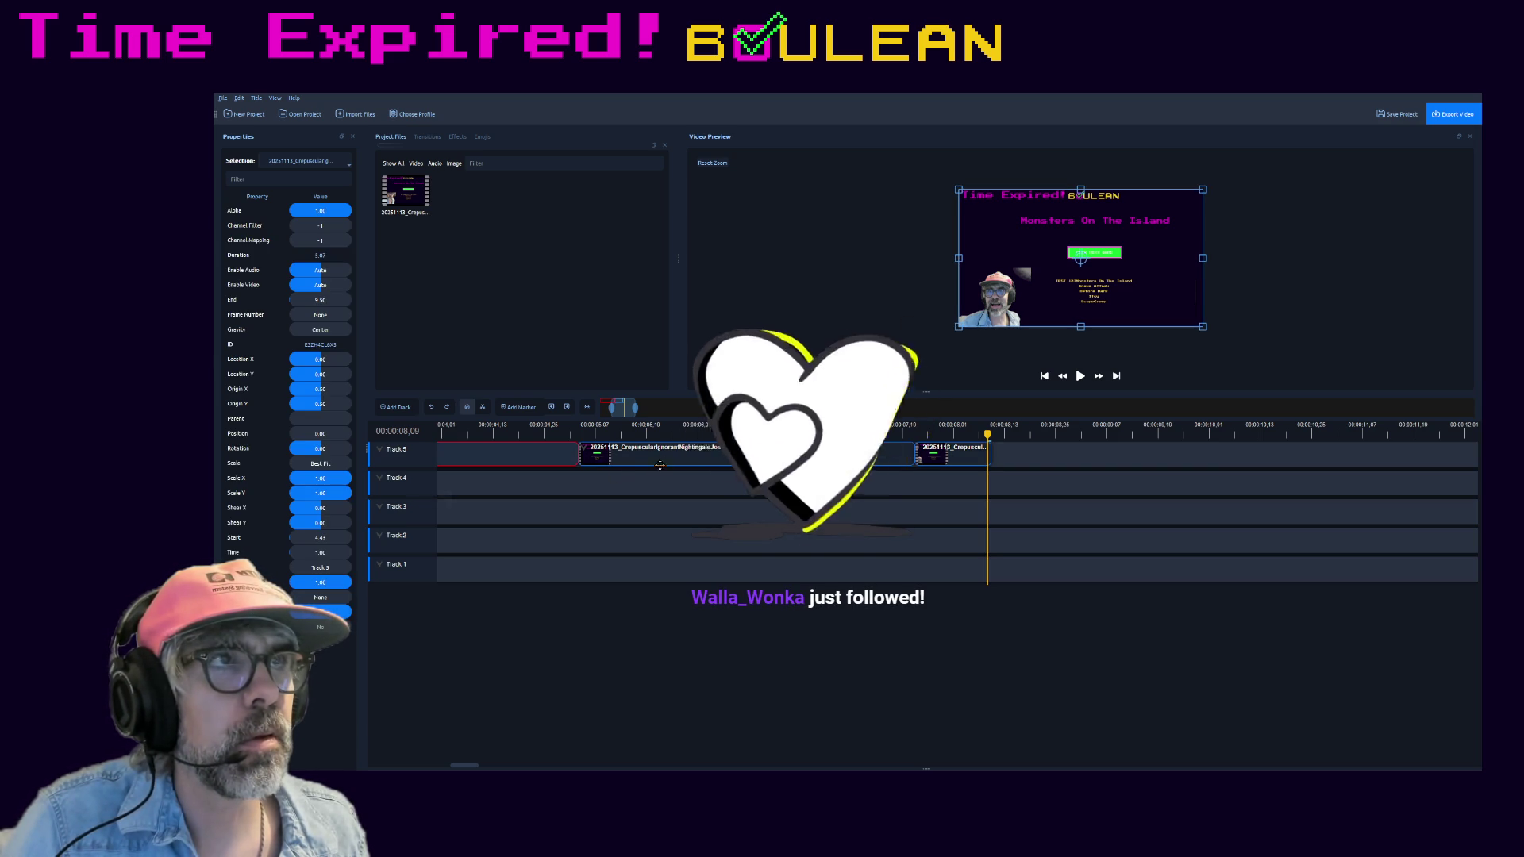
key("ctrl+z")
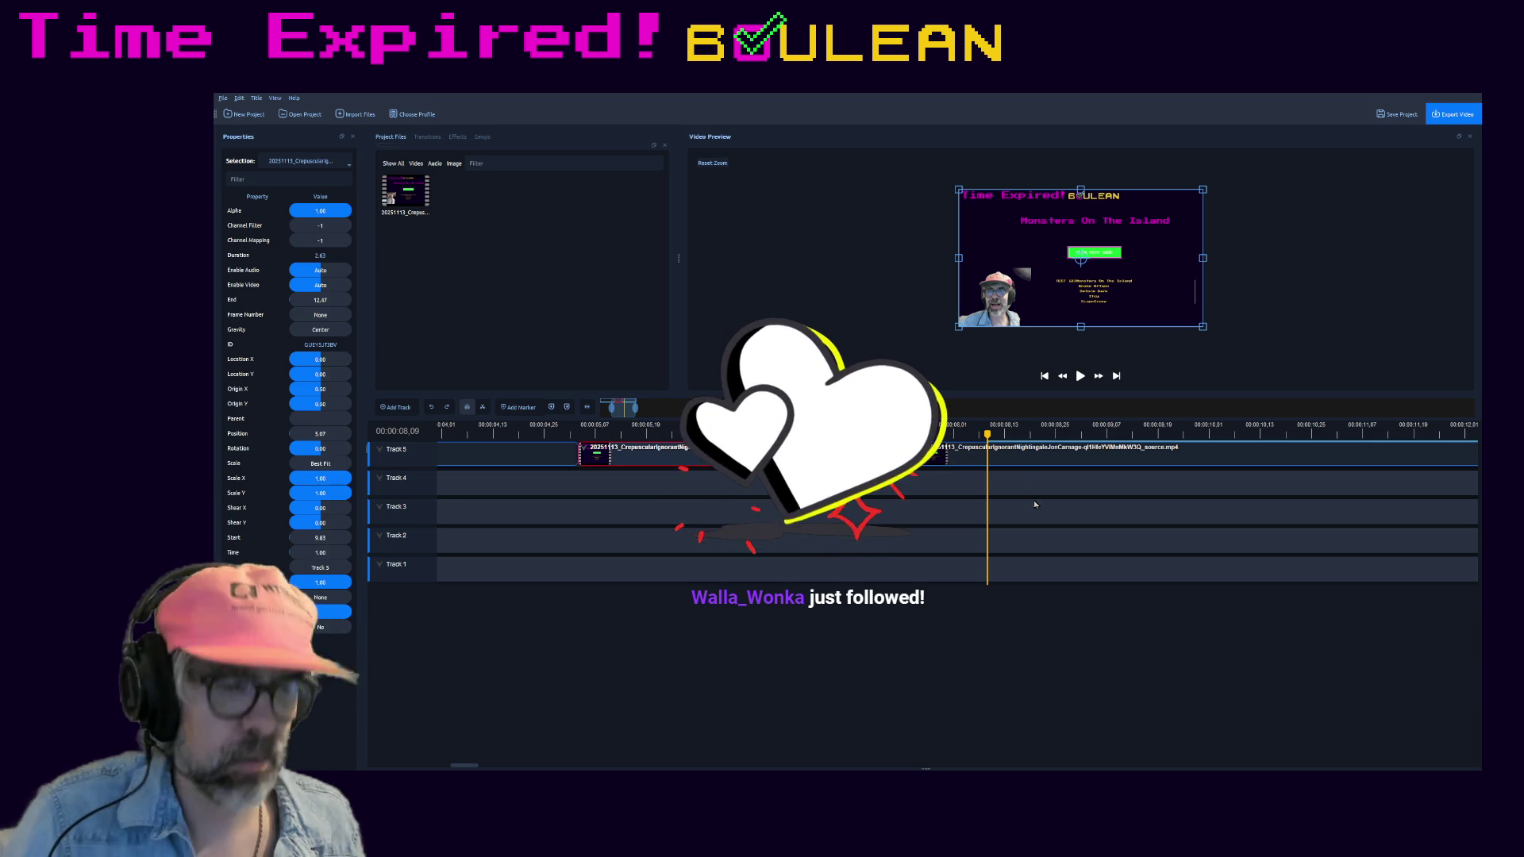
key("ctrl+z")
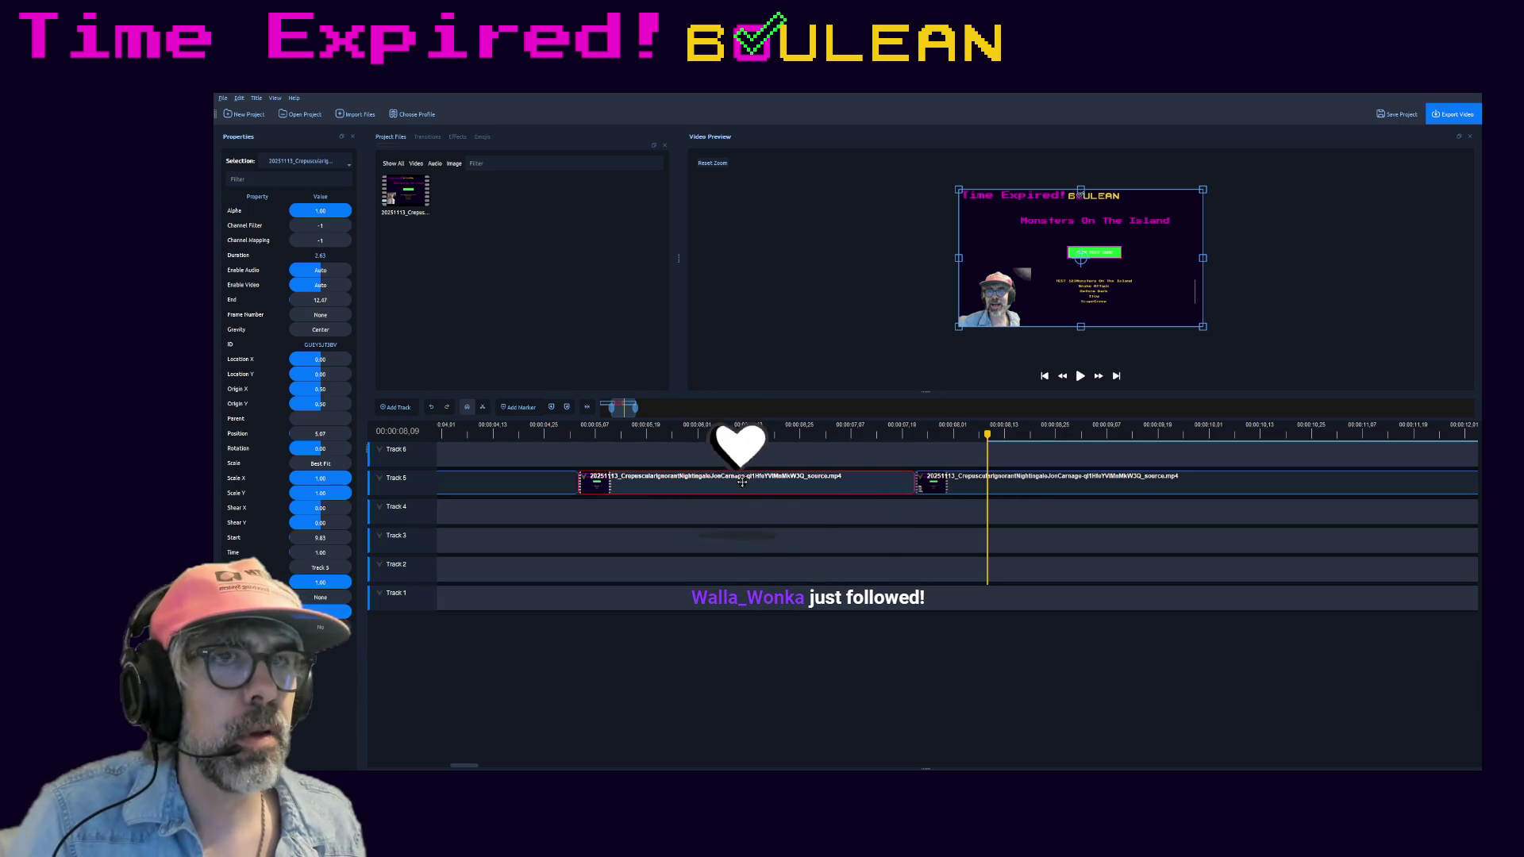
key("ctrl+z")
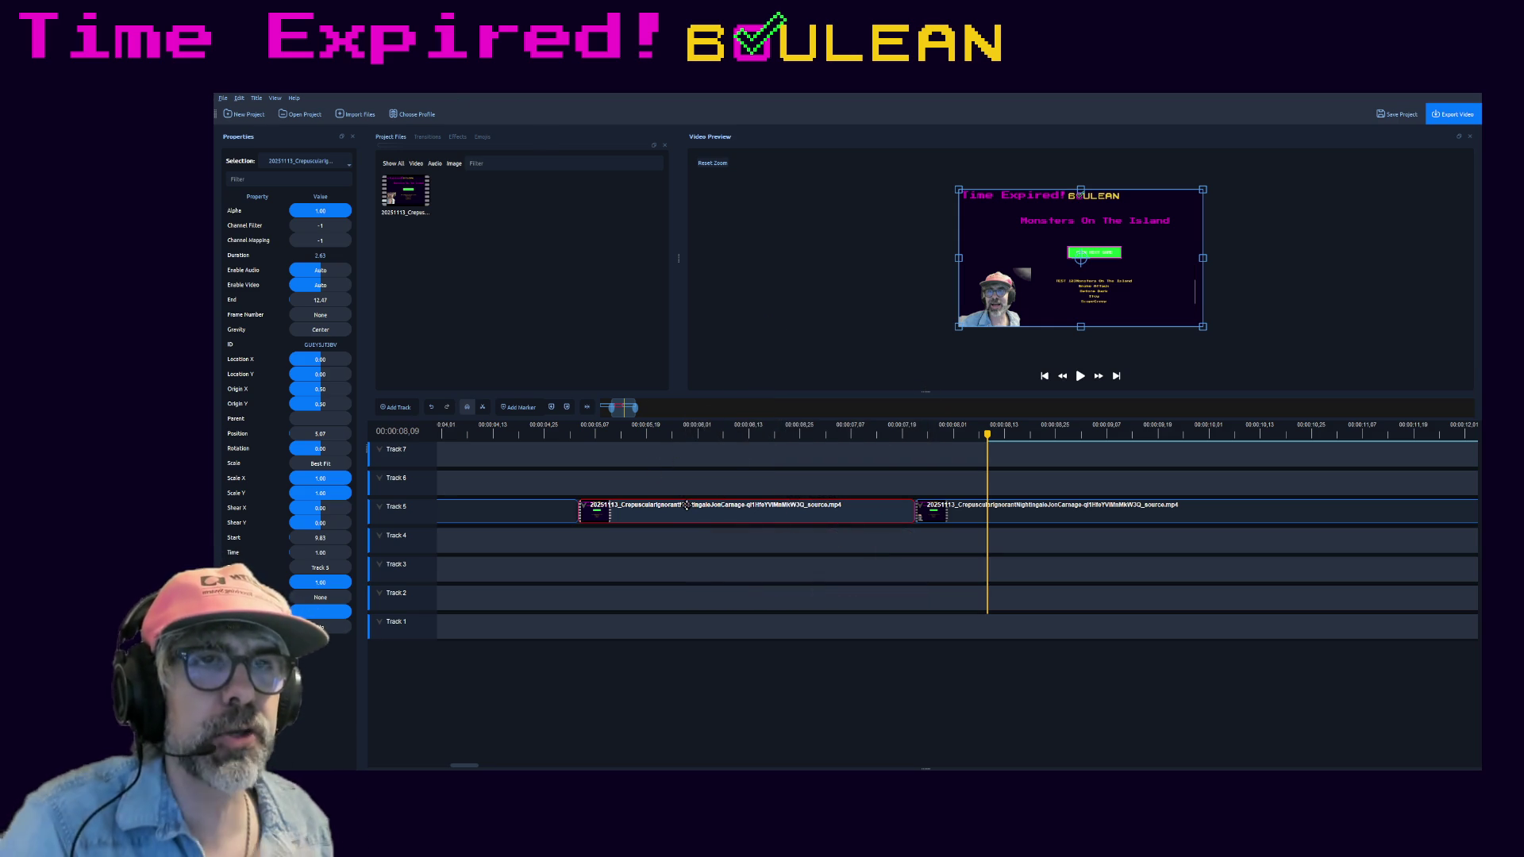
- Scrub the playhead through the Track 5 clips to locate where the middle clip ends
left_click(956, 433)
left_click(881, 433)
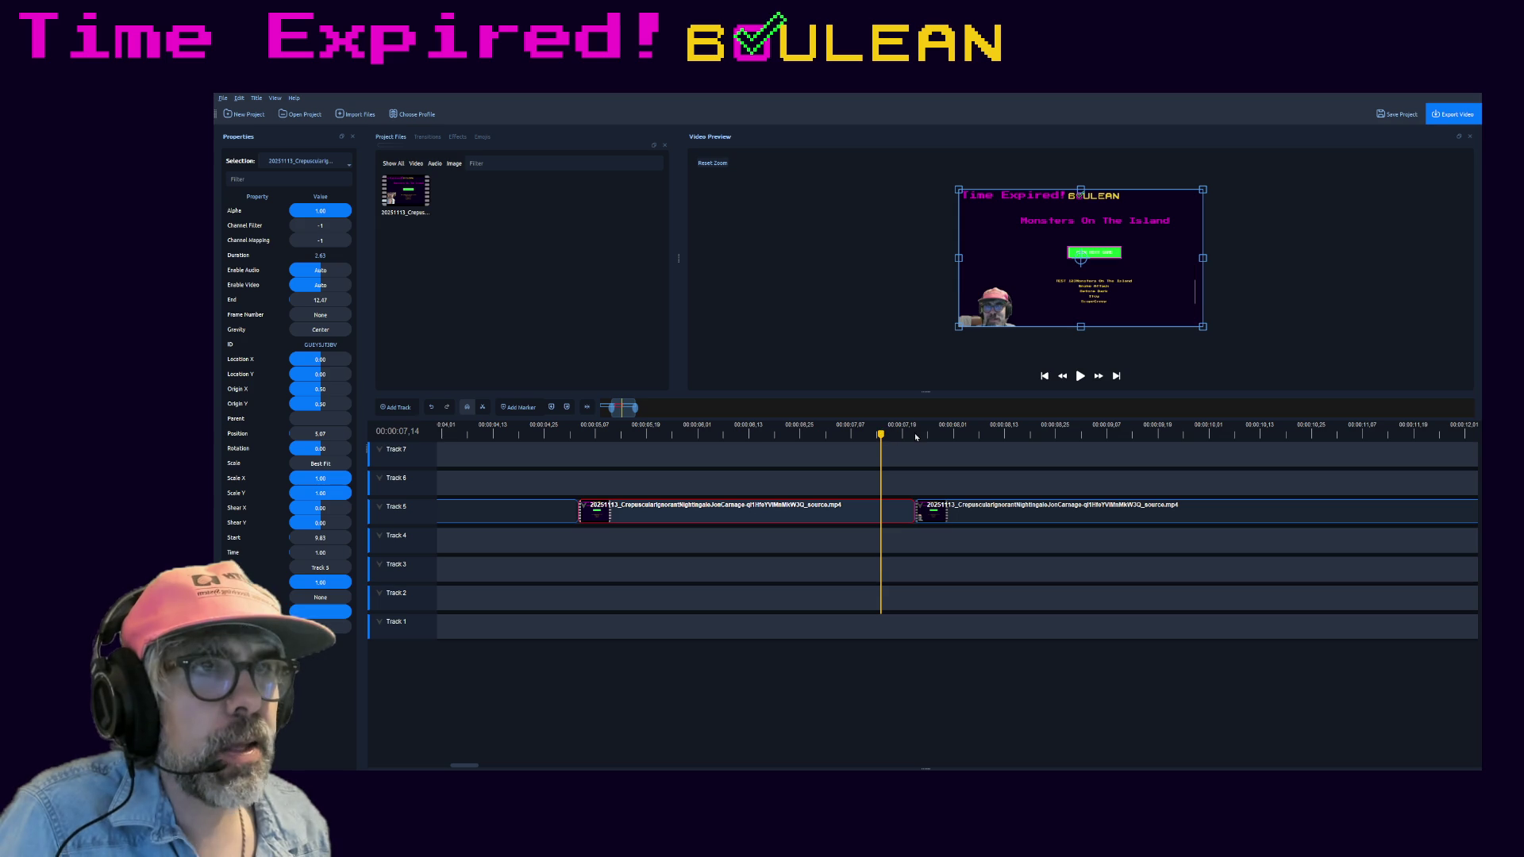
left_click(881, 432)
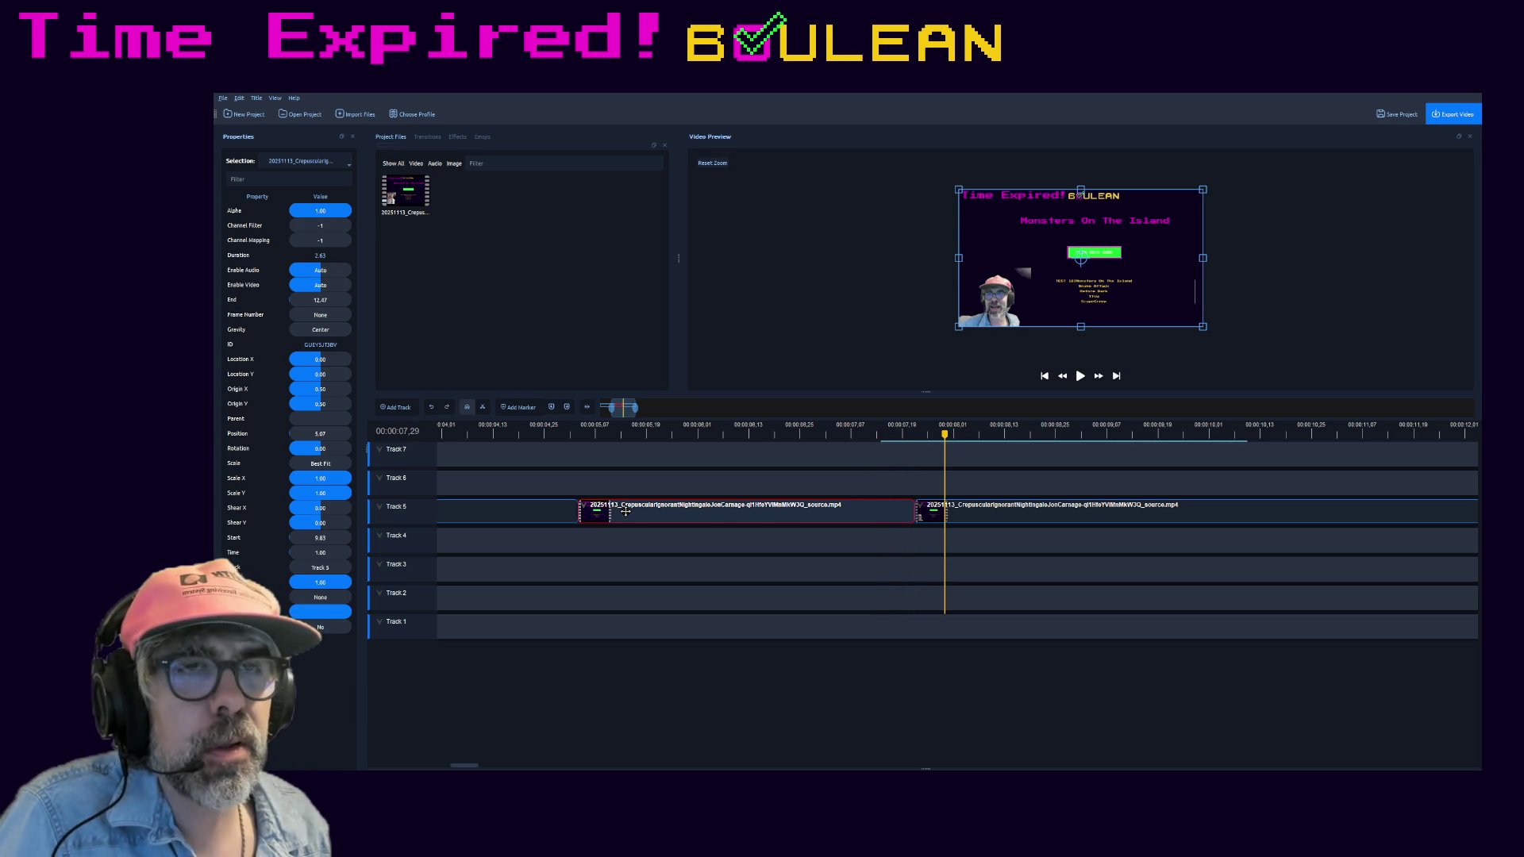
left_click(532, 431)
left_click(573, 434)
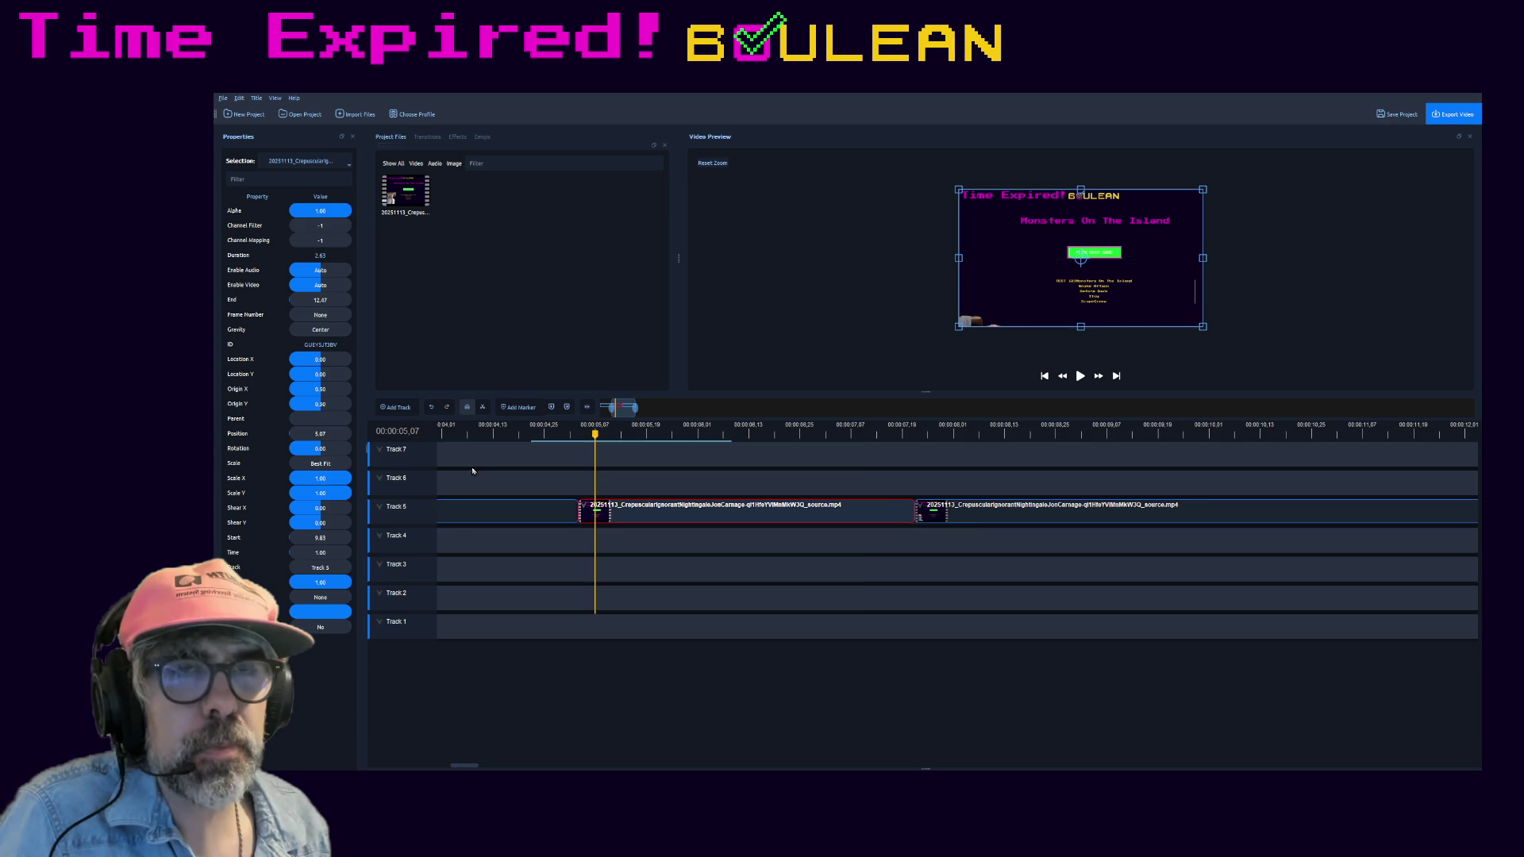
scroll(471, 470, "down", 2, "ctrl")
scroll(480, 471, "down", 1, "ctrl")
left_click(674, 448)
left_click_drag(671, 435, 444, 436)
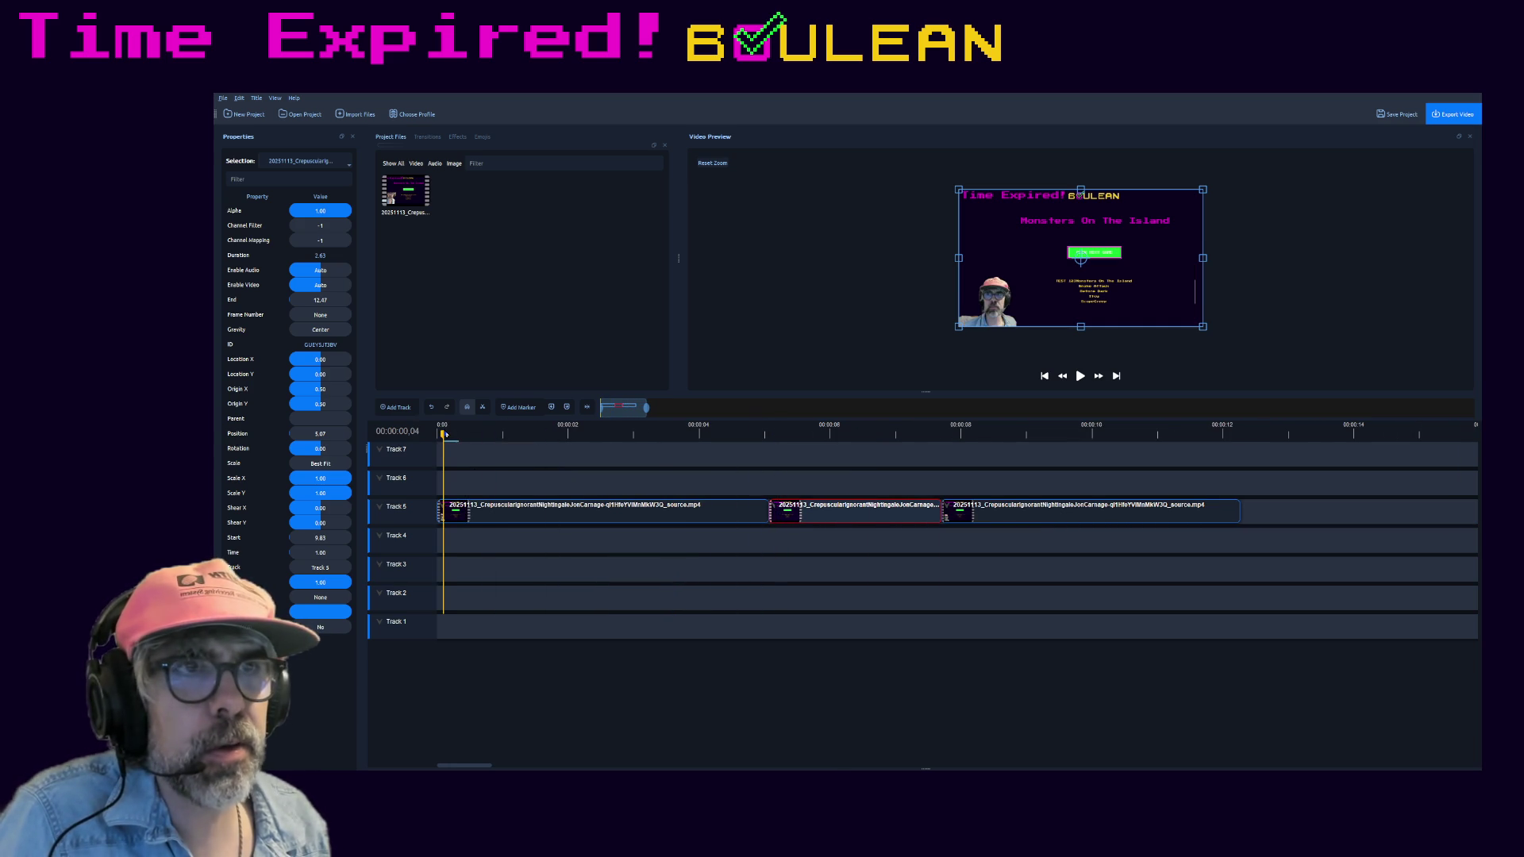
mouse_move(789, 433)
left_mouse_down()
mouse_move(955, 434)
mouse_move(922, 434)
left_mouse_up()
- Move the third clip down onto Track 4 and park the playhead at the middle clip's end
mouse_move(999, 512)
left_mouse_down()
mouse_move(1063, 512)
mouse_move(1090, 541)
left_mouse_up()
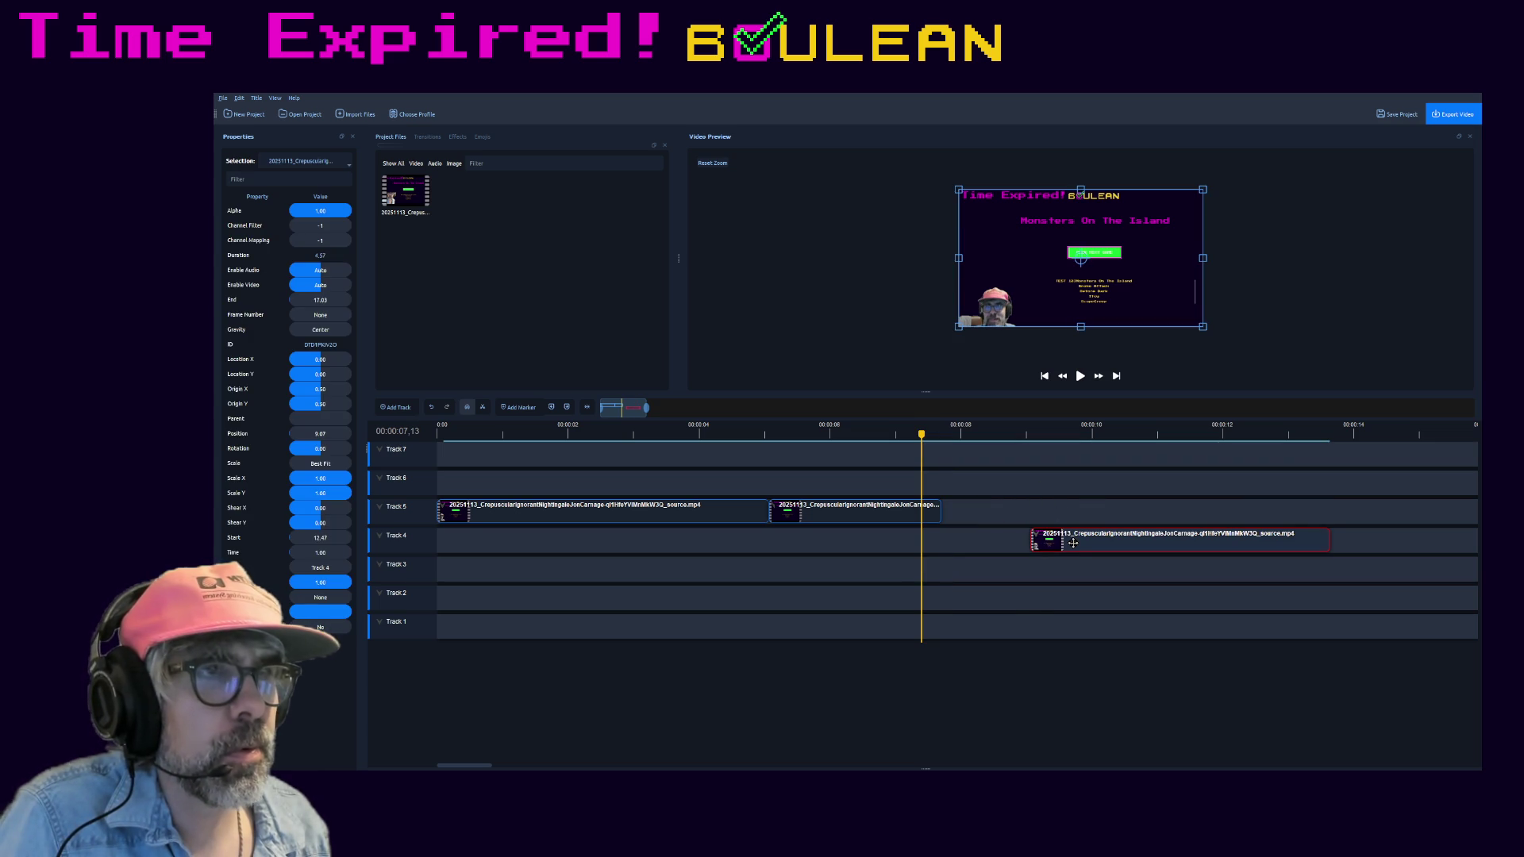
left_click(931, 437)
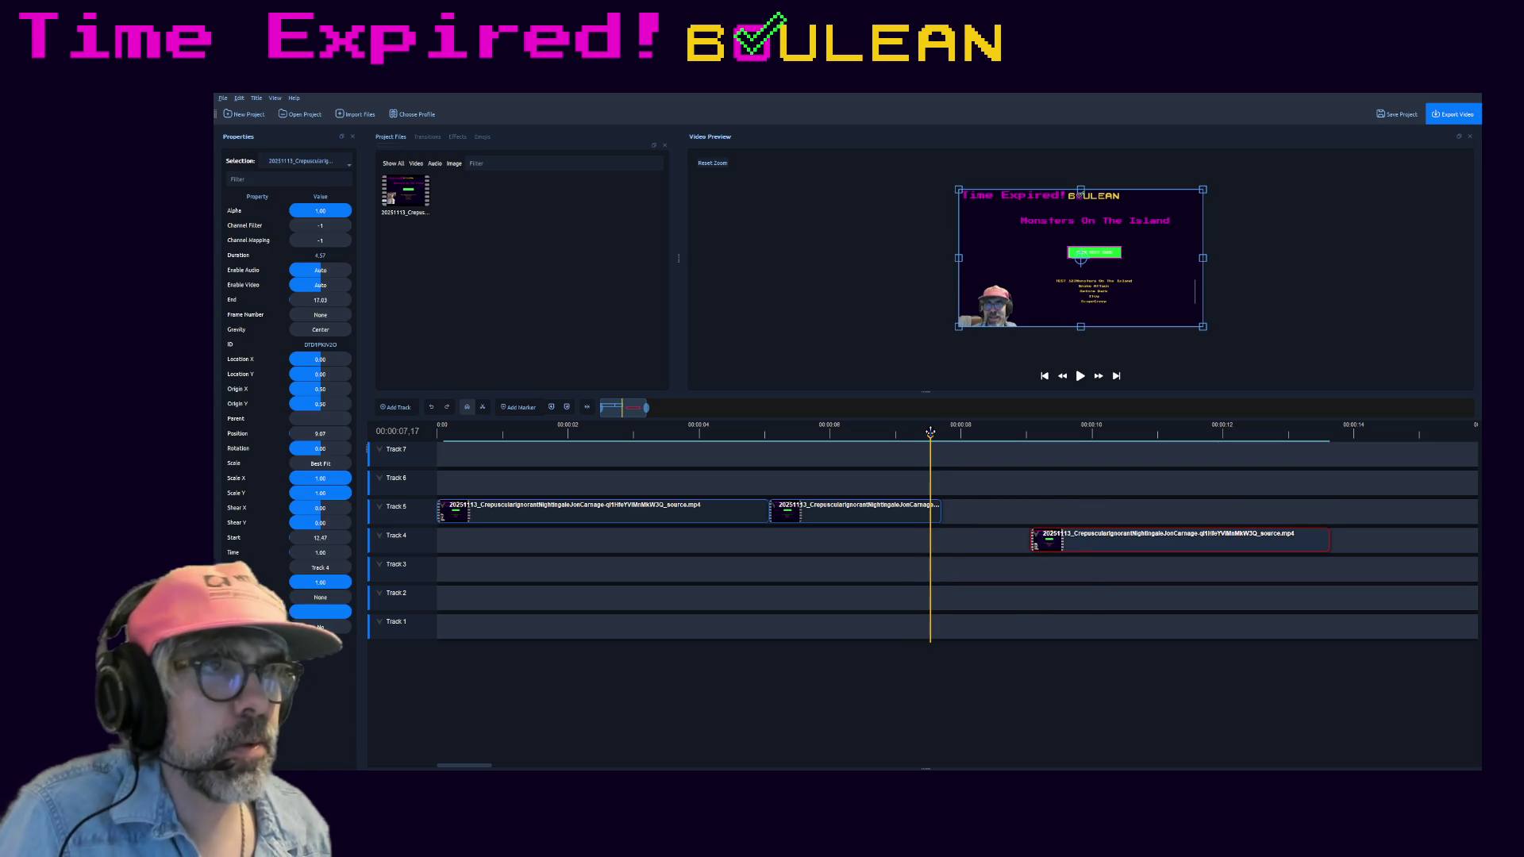
key("Right")
key("Right")
key("Right")
key("Right")
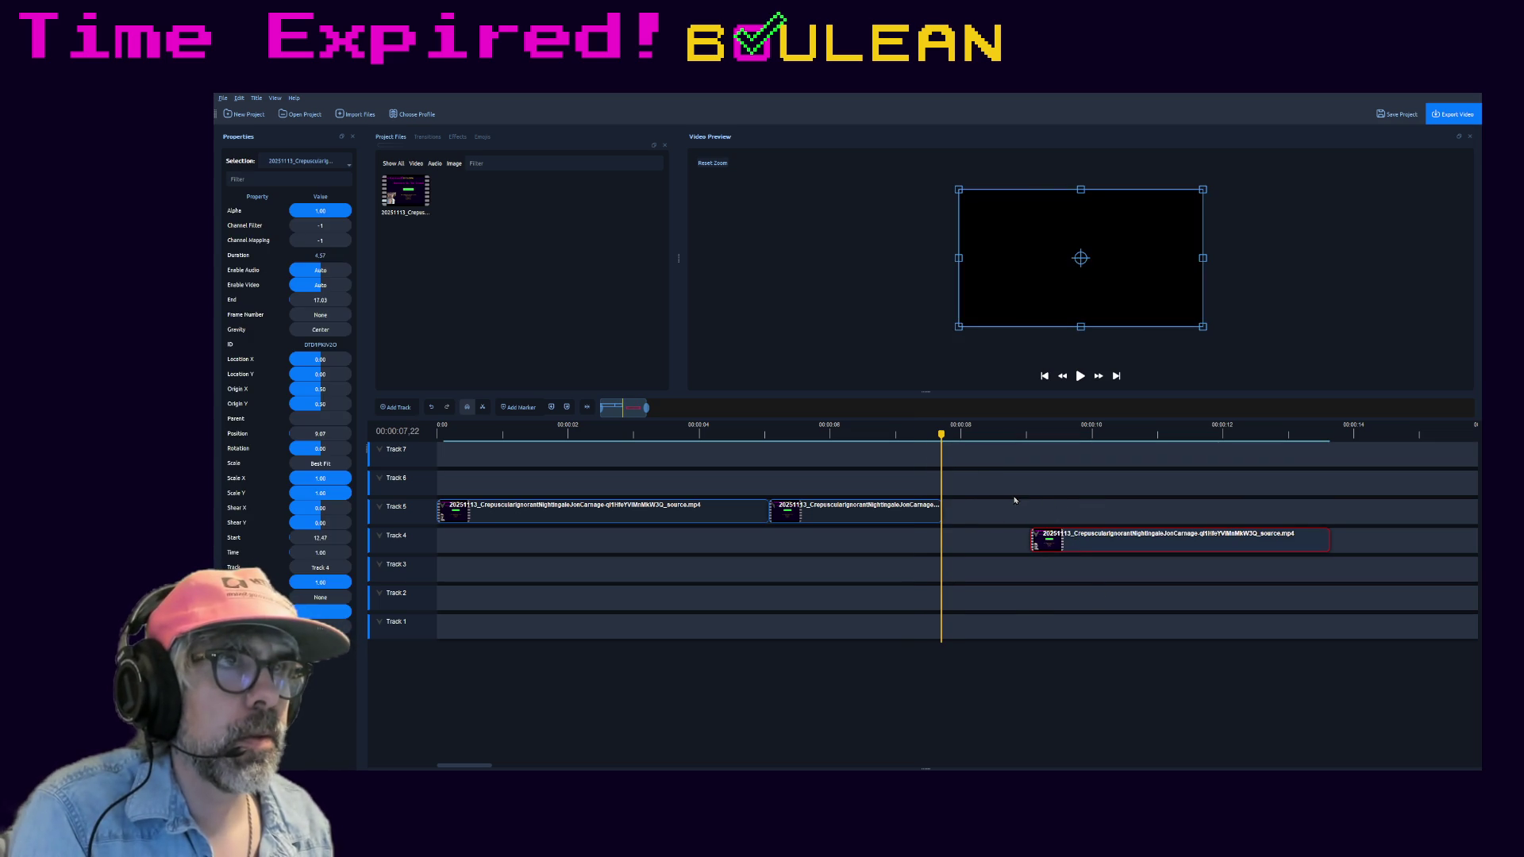
key("Left")
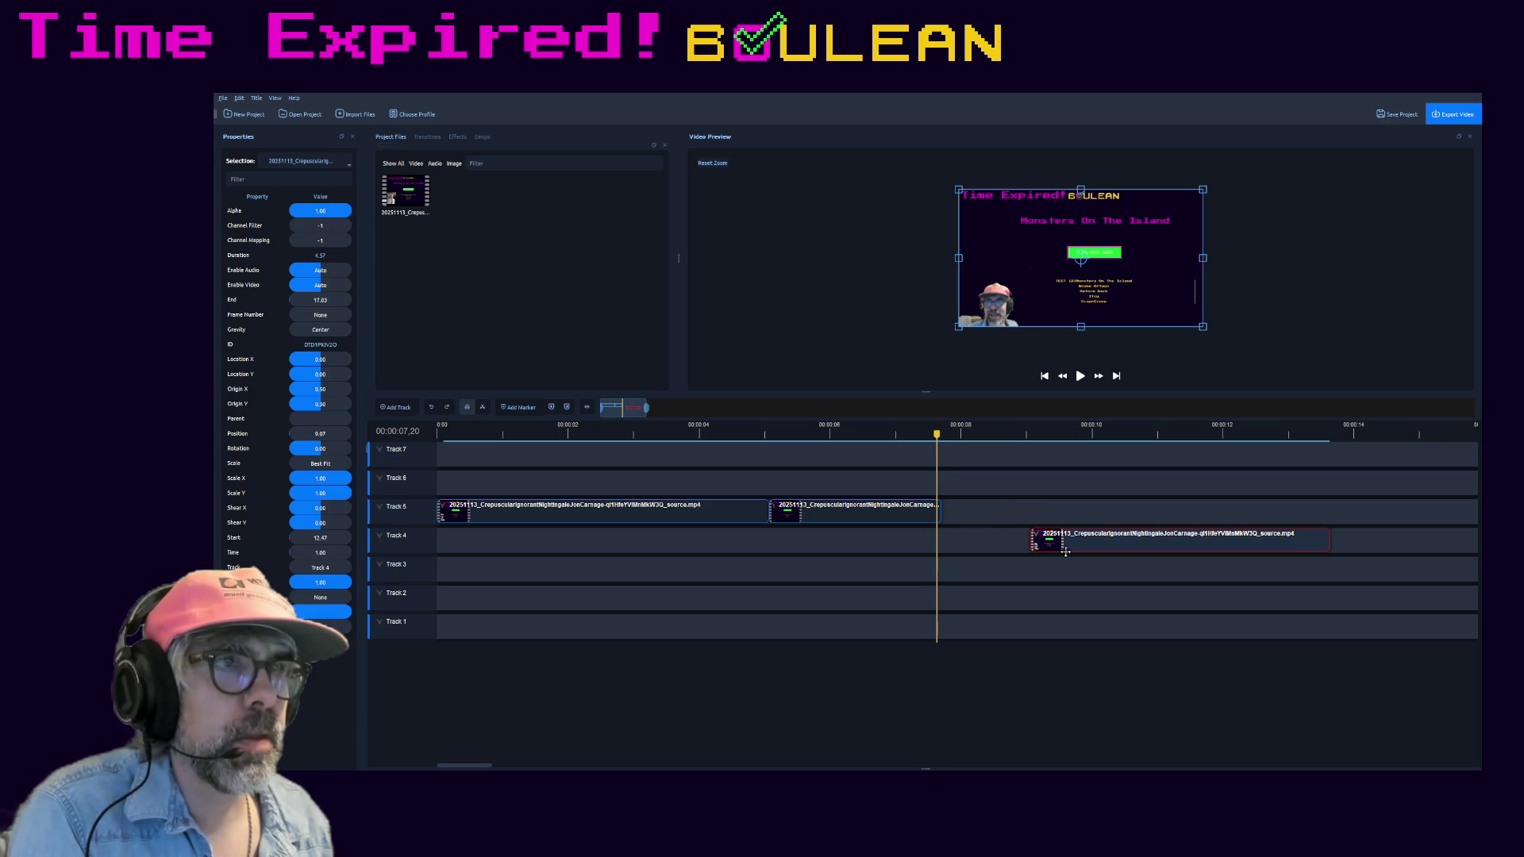
- Move the Track 4 clip back onto Track 5 after the middle clip and slice it at the playhead, keeping the left side
left_click_drag(1060, 547, 969, 514)
key("Right")
key("Right")
key("Right")
key("Right")
key("Right")
key("Right")
key("Right")
key("Right")
key("Right")
key("Right")
key("Right")
key("Right")
key("Right")
key("Right")
key("Right")
key("Right")
key("Right")
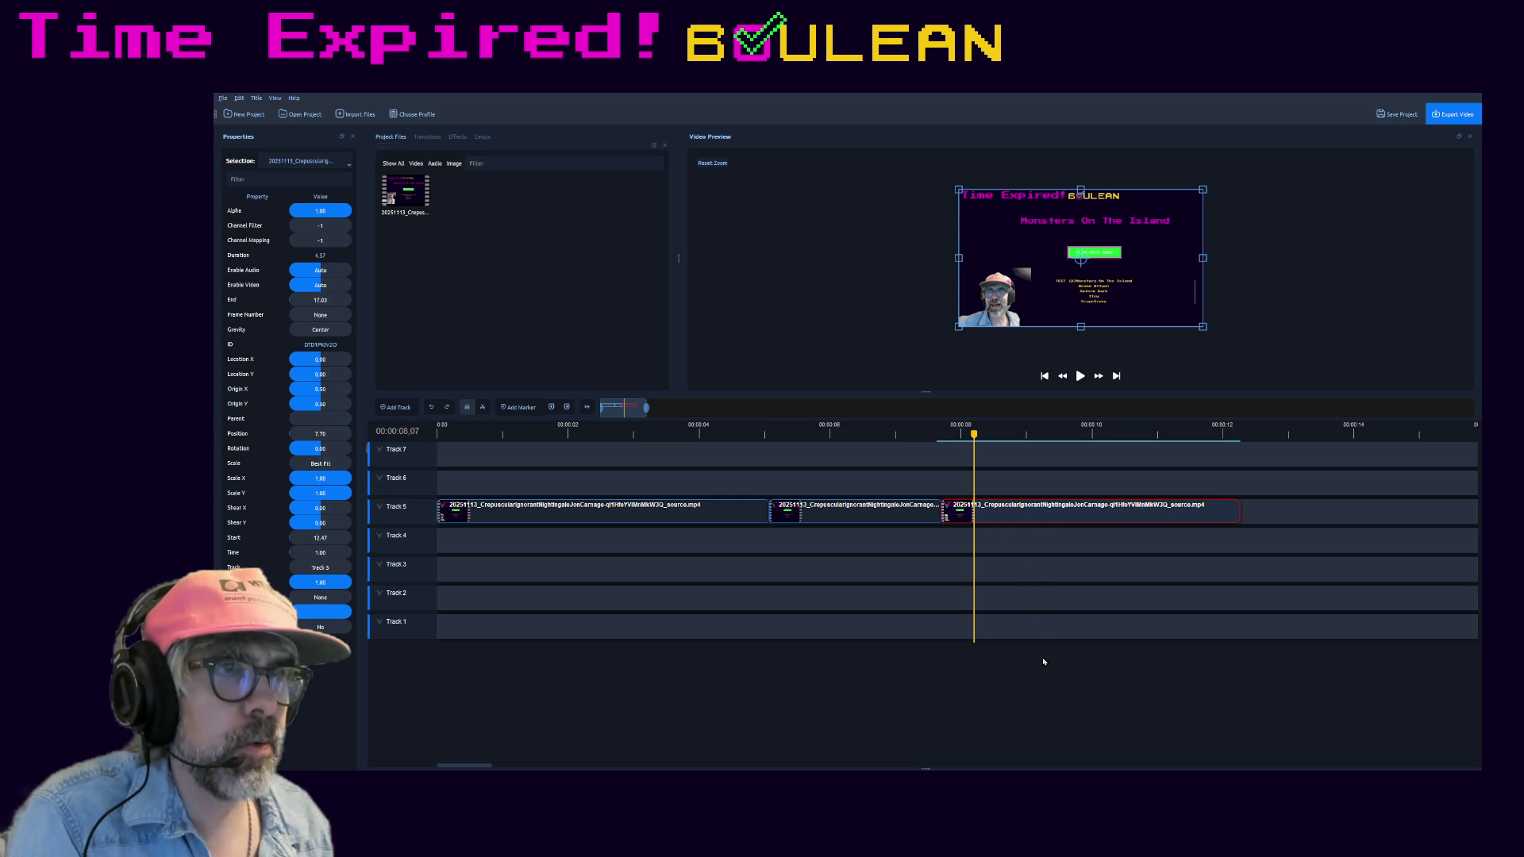
key("ctrl+l")
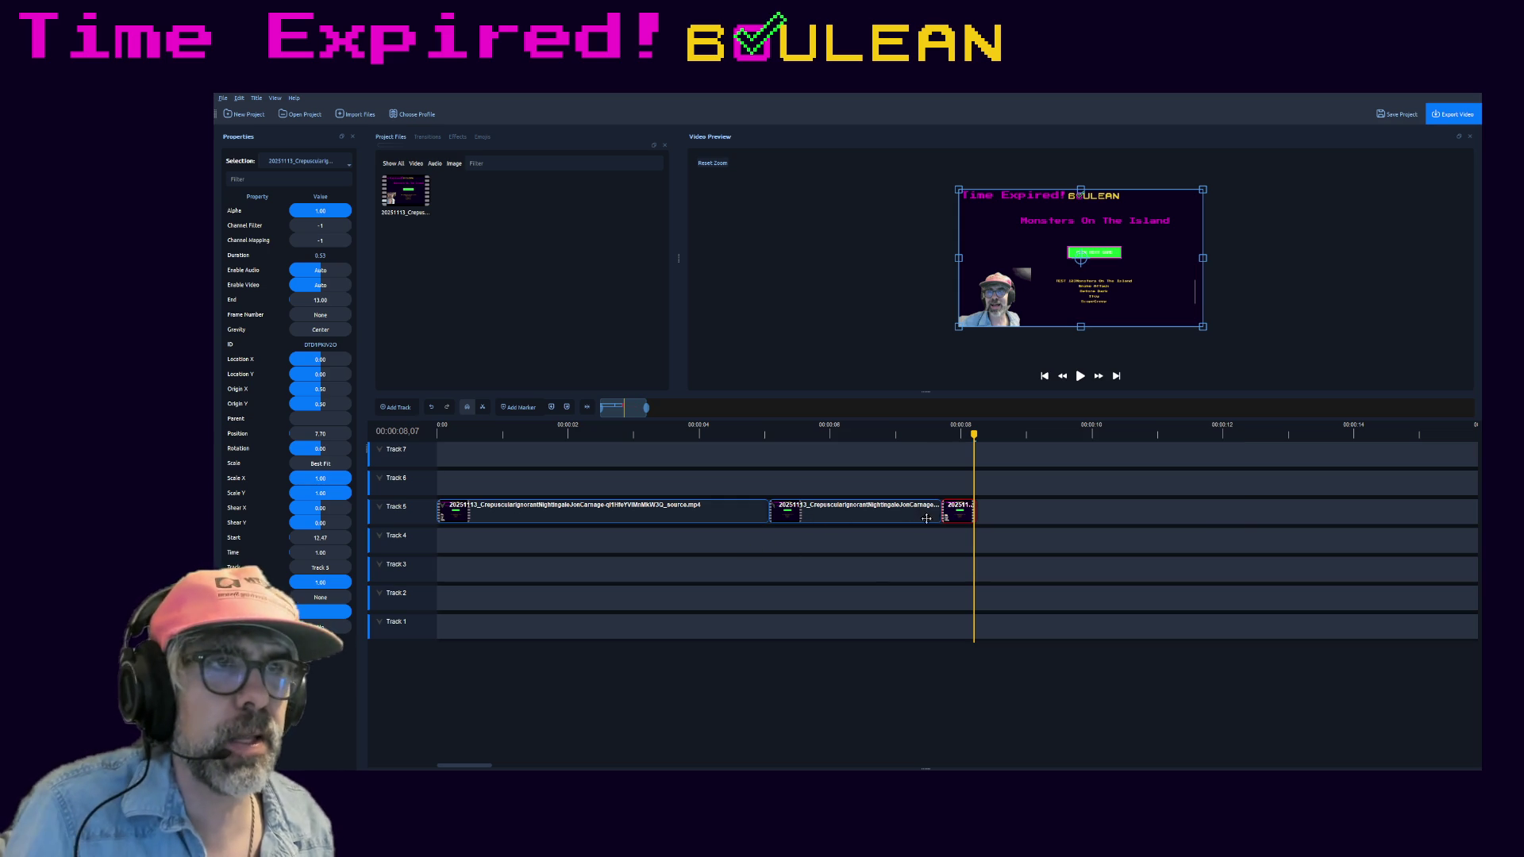
left_click(928, 517)
left_click(743, 518)
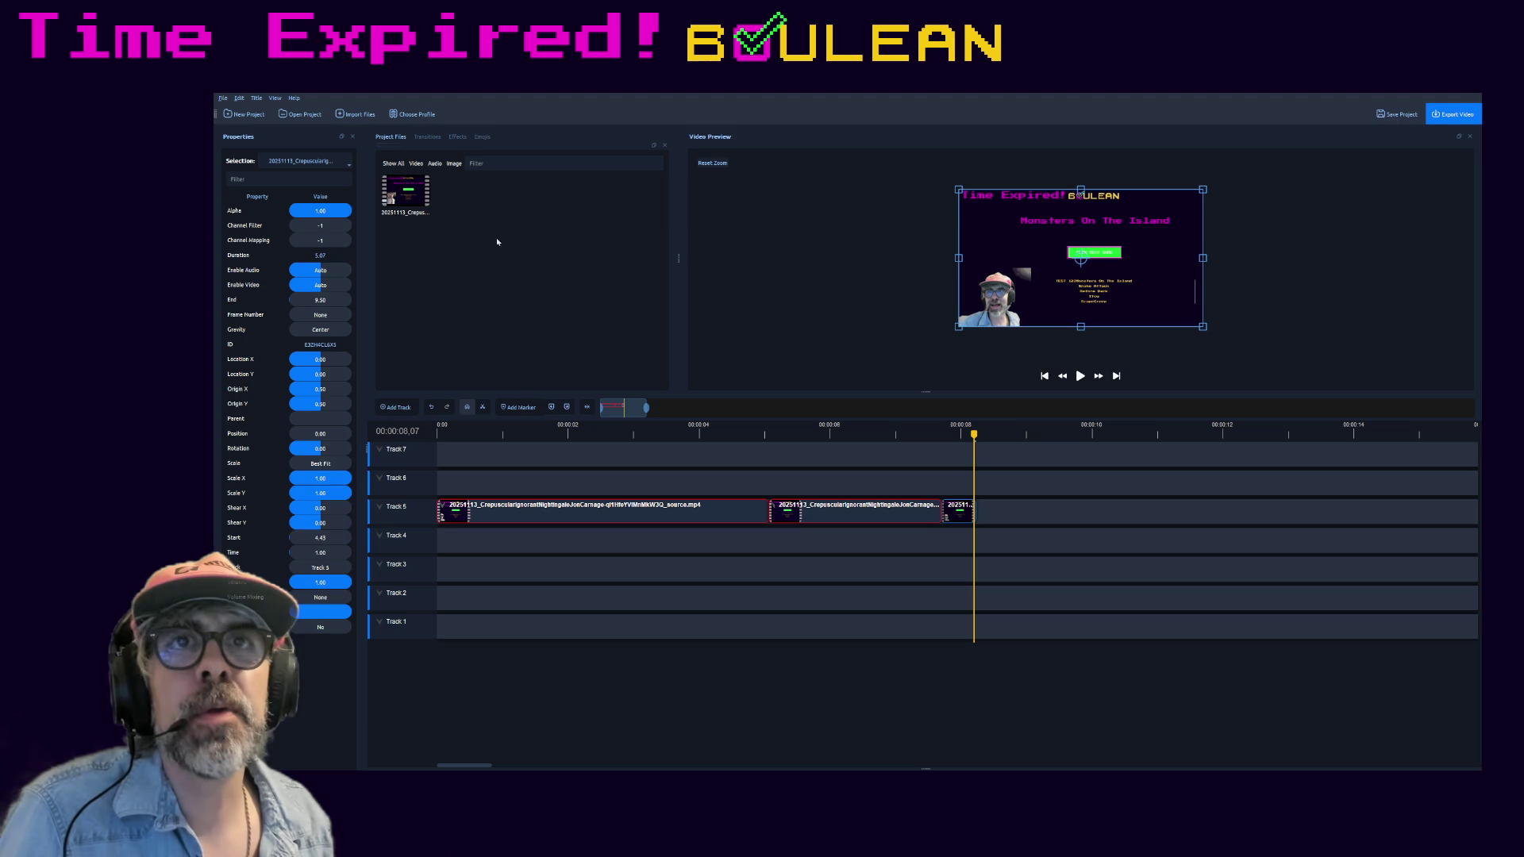
- Drag the Crop effect from the Effects list onto the first Track 5 clip
left_click(457, 138)
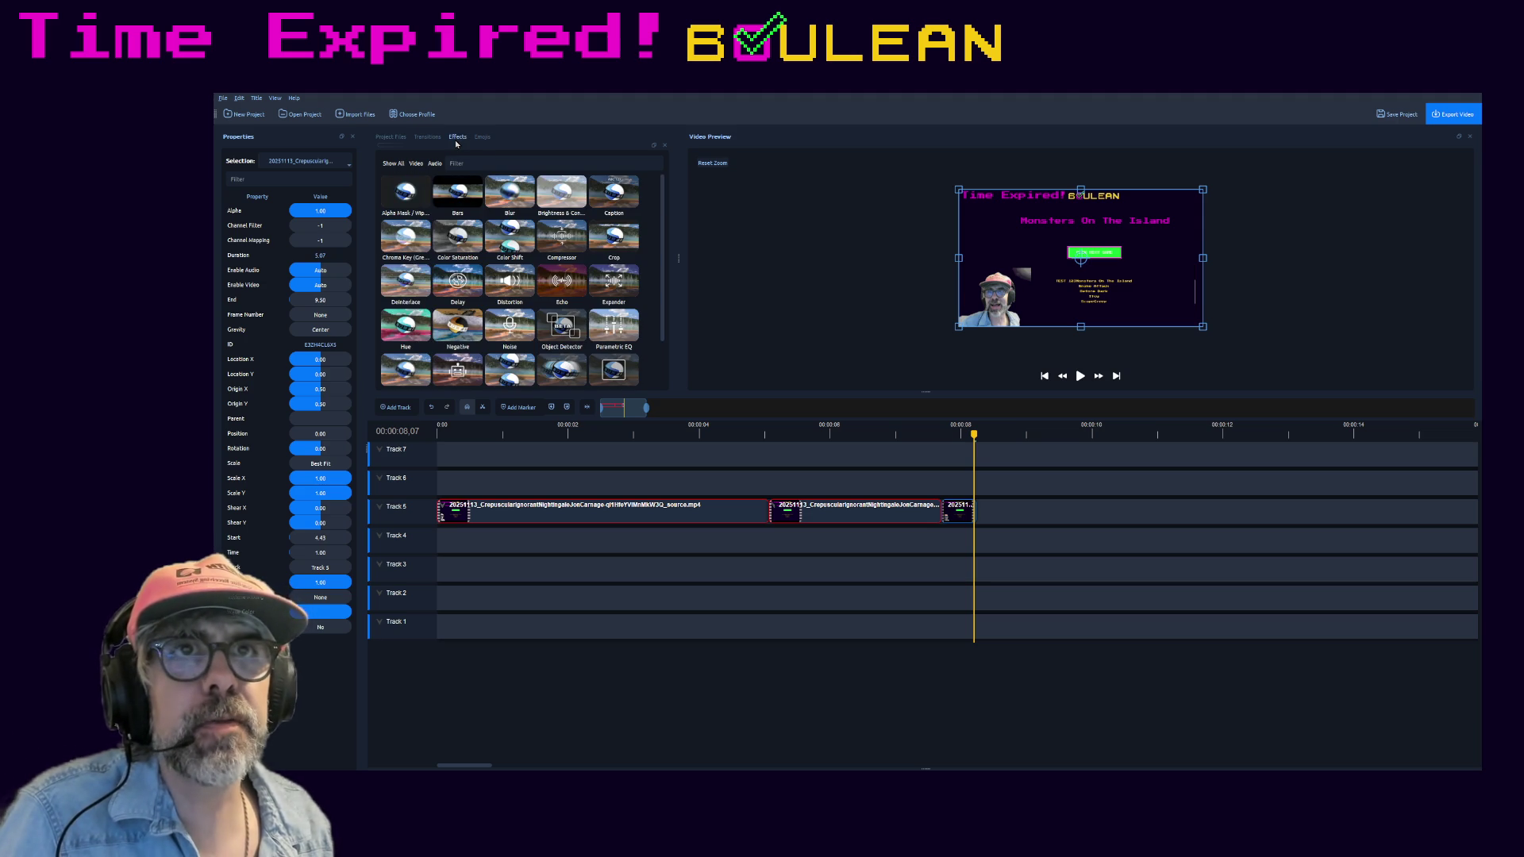
left_click(618, 234)
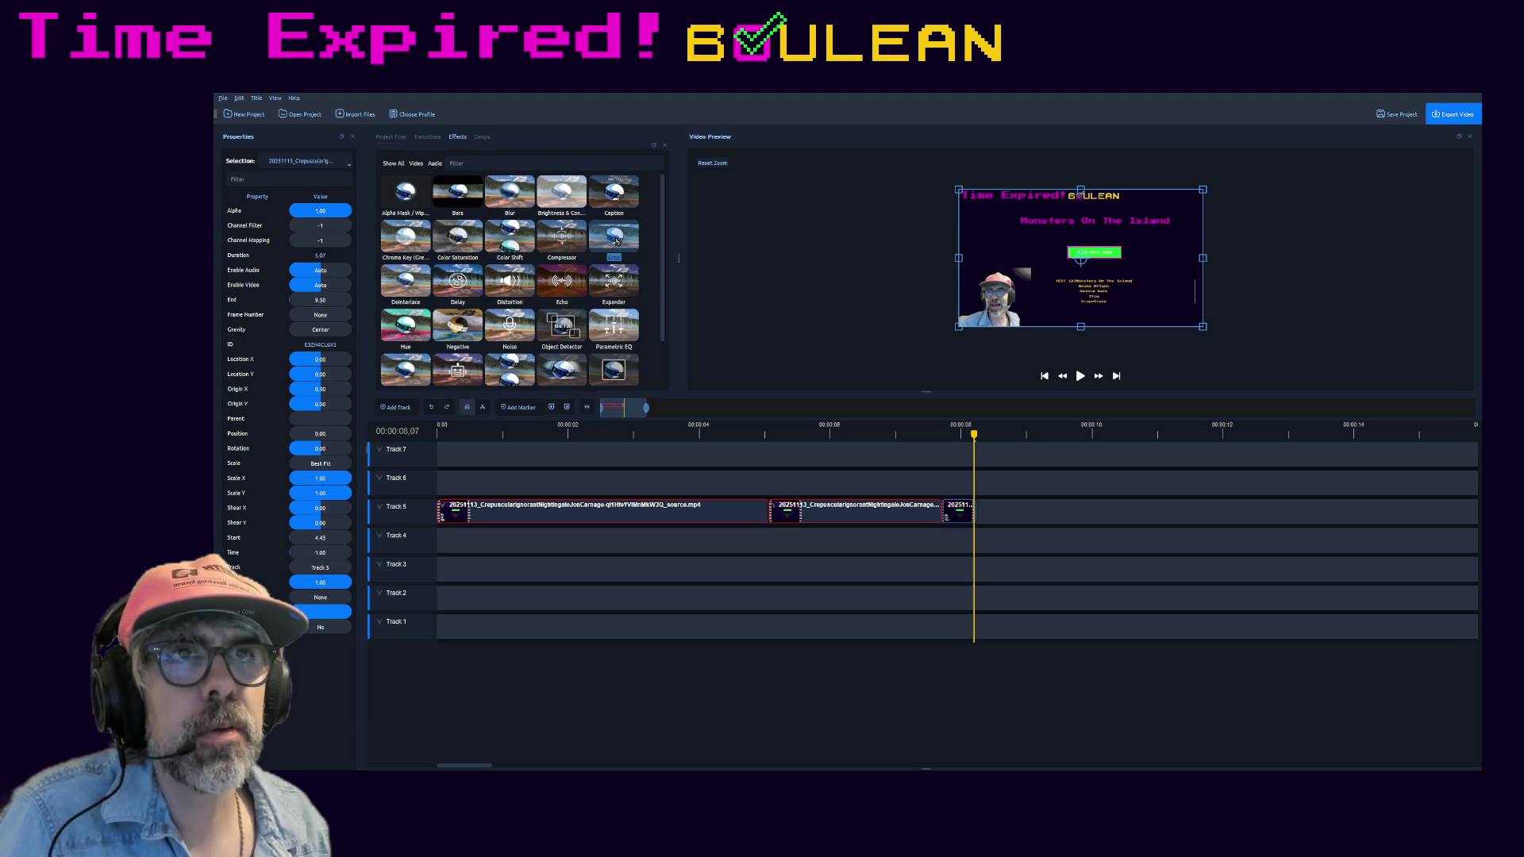
left_click_drag(662, 248, 582, 512)
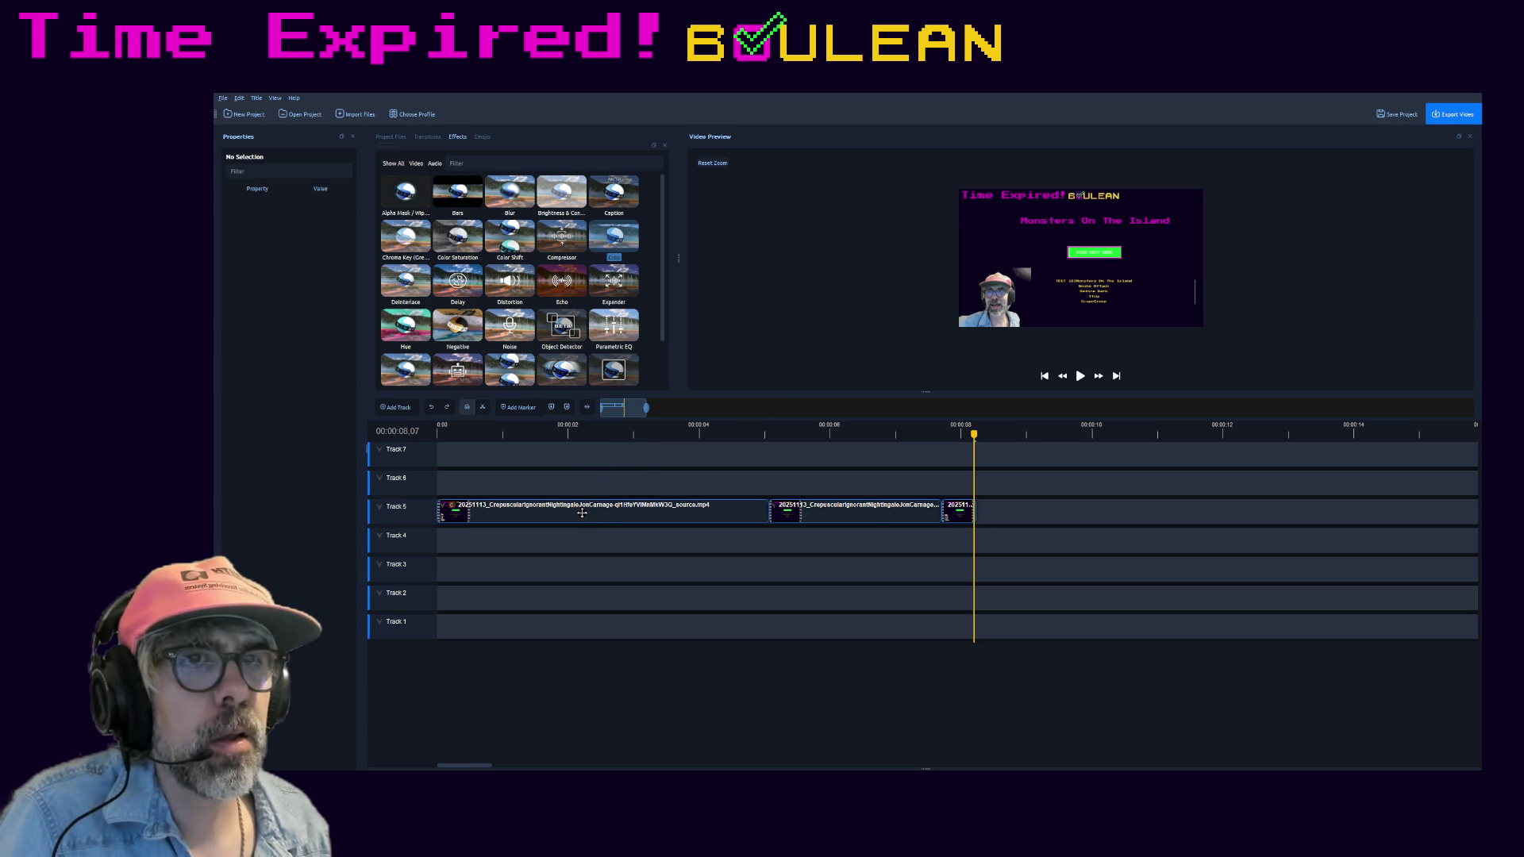
- Adjust the Crop effect's Right Size slider and enter an X Offset value on the first clip
left_click(453, 507)
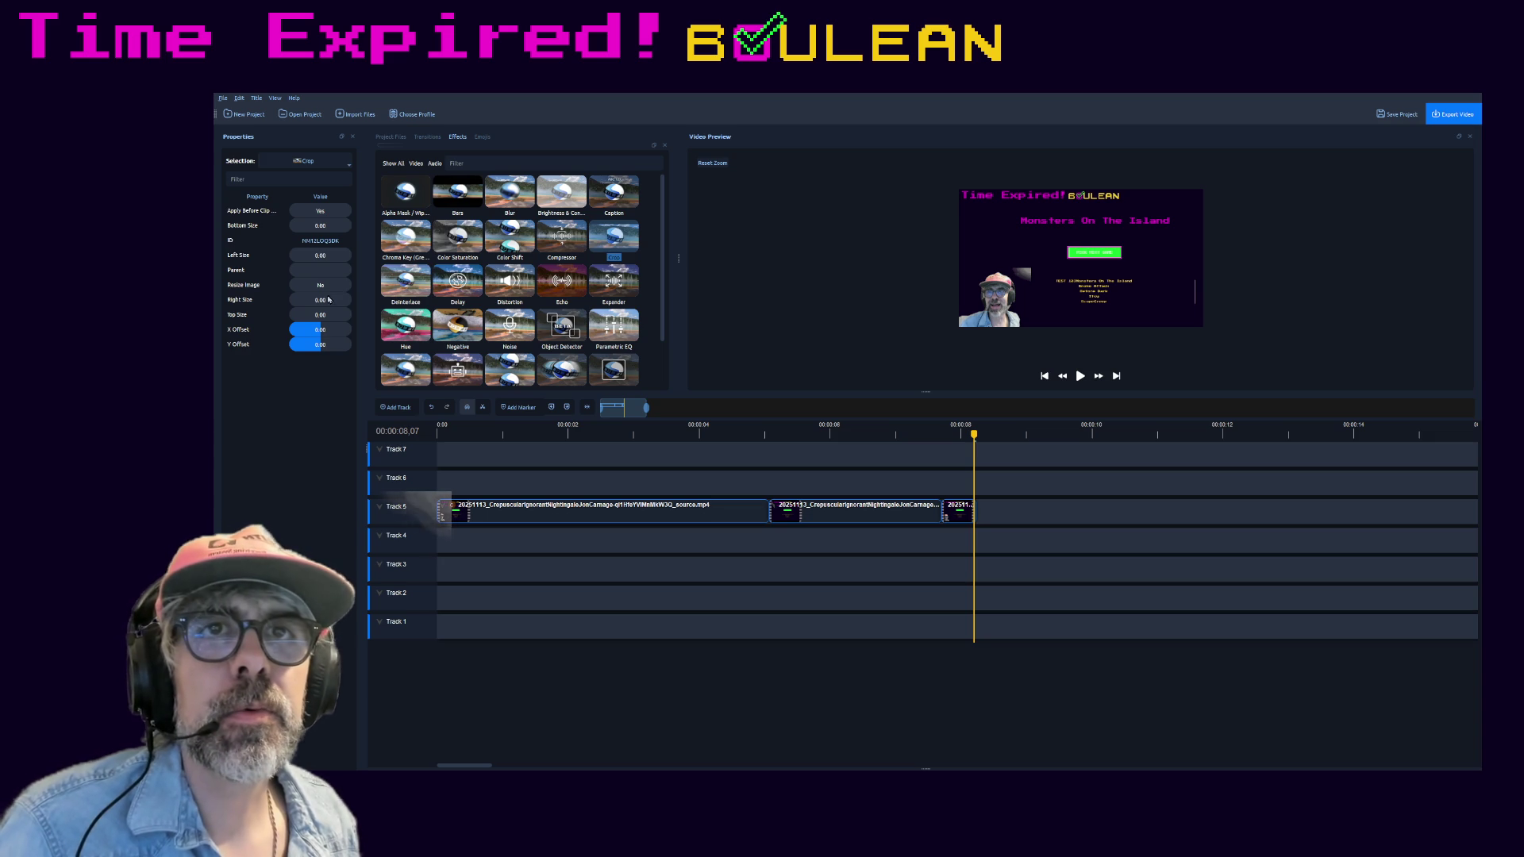
left_click_drag(329, 299, 296, 304)
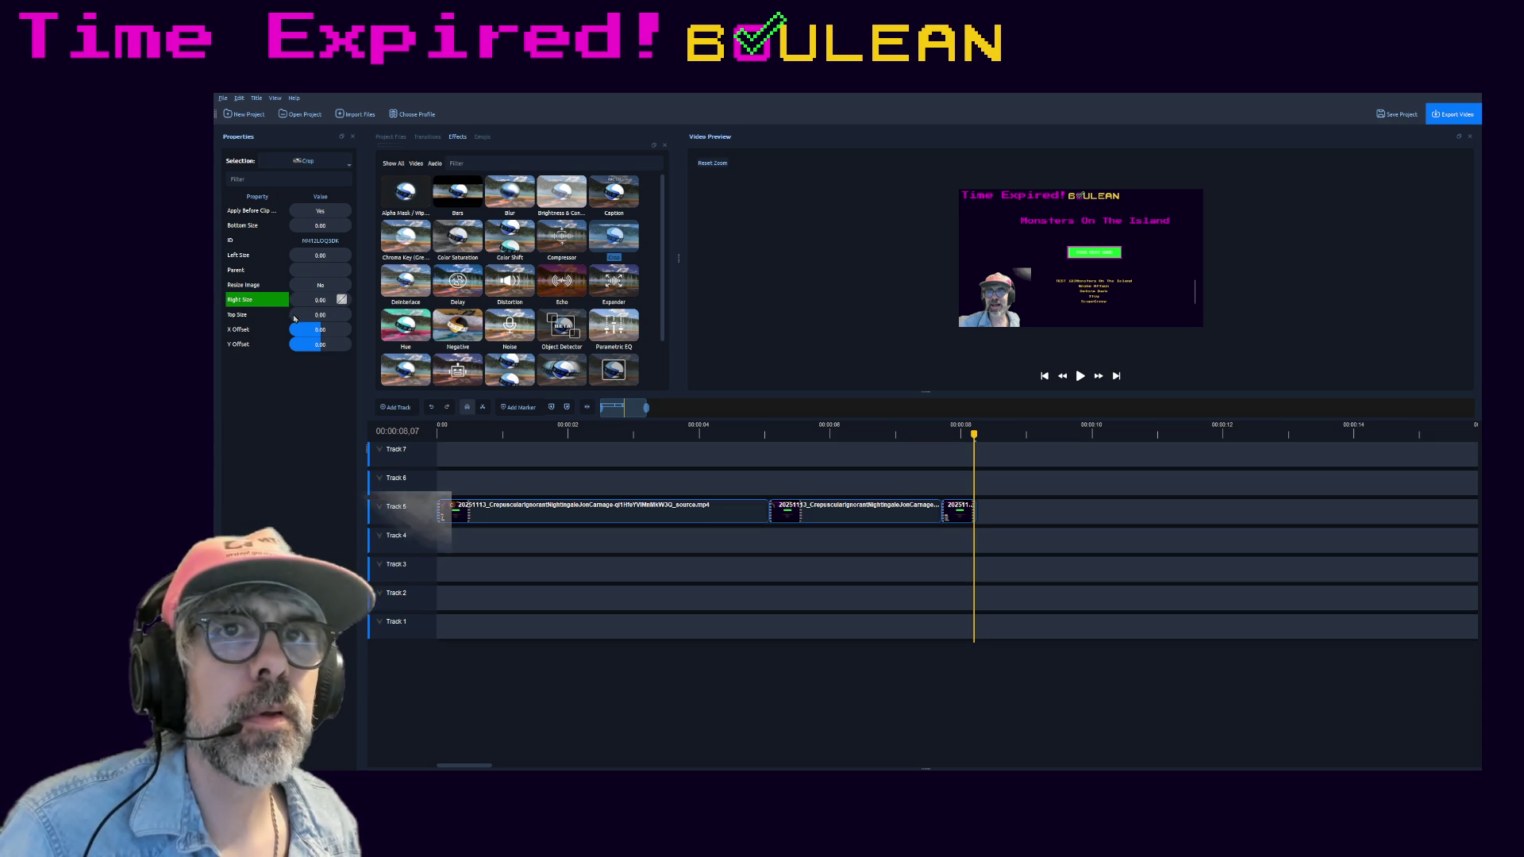
double_click(316, 330)
key("Return")
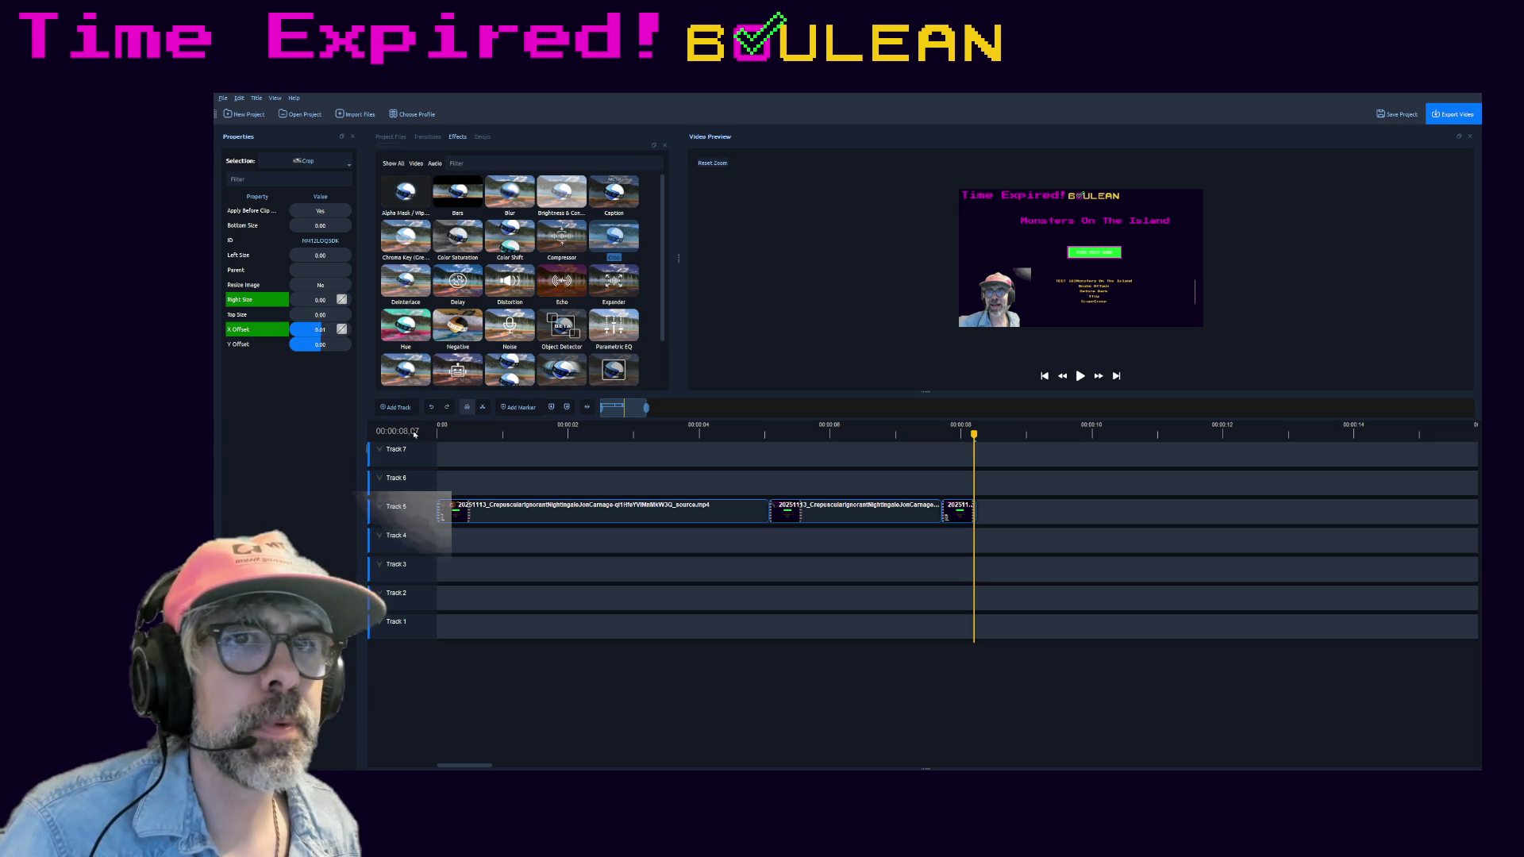
left_click(506, 510)
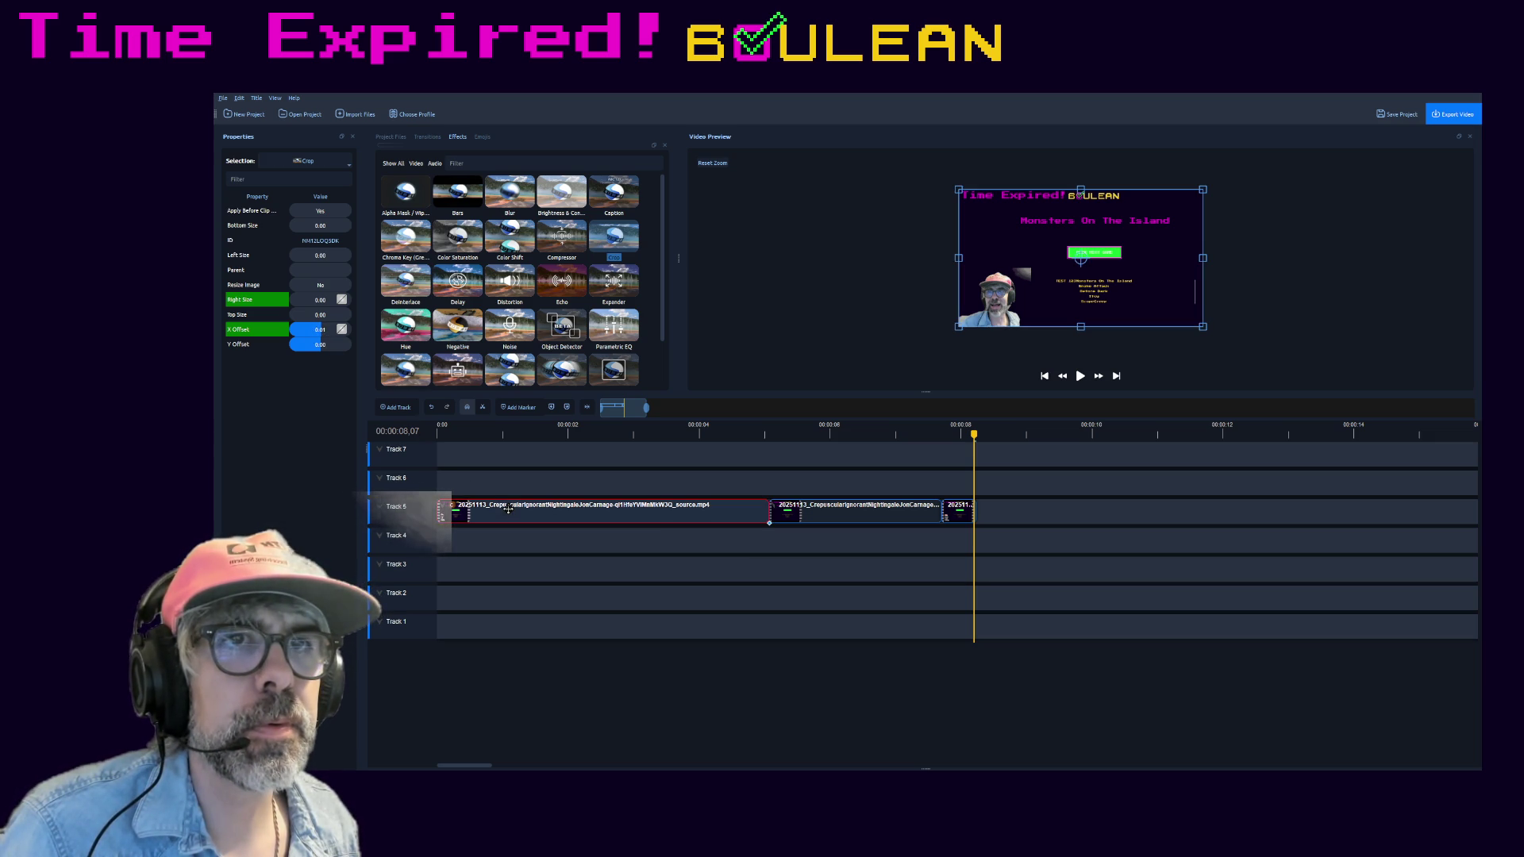
- Fine-tune the Crop effect's X Offset with the playhead inside the first clip
left_click(522, 437)
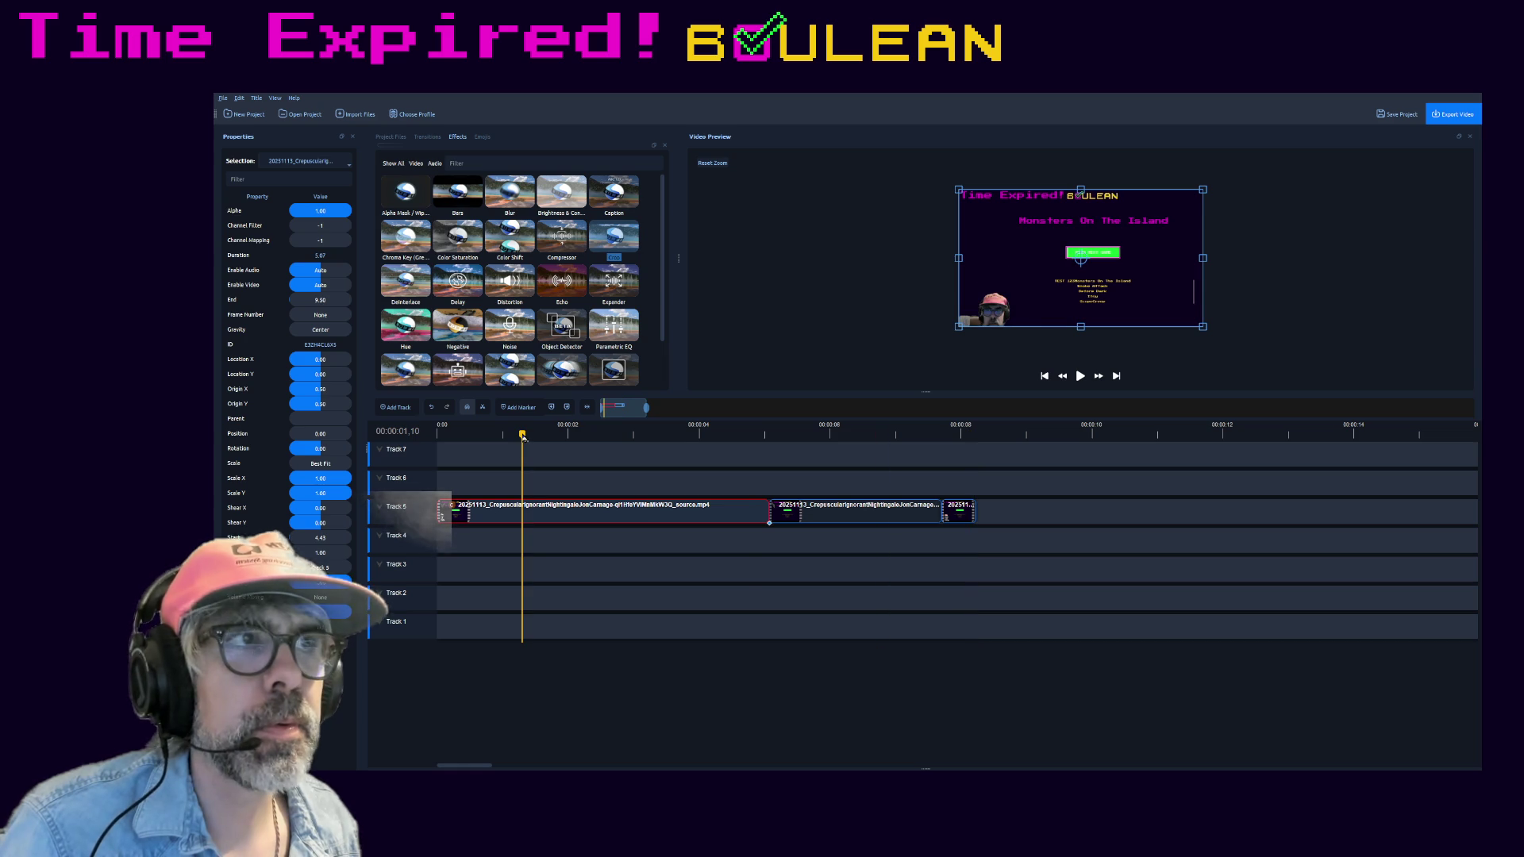
left_click(454, 505)
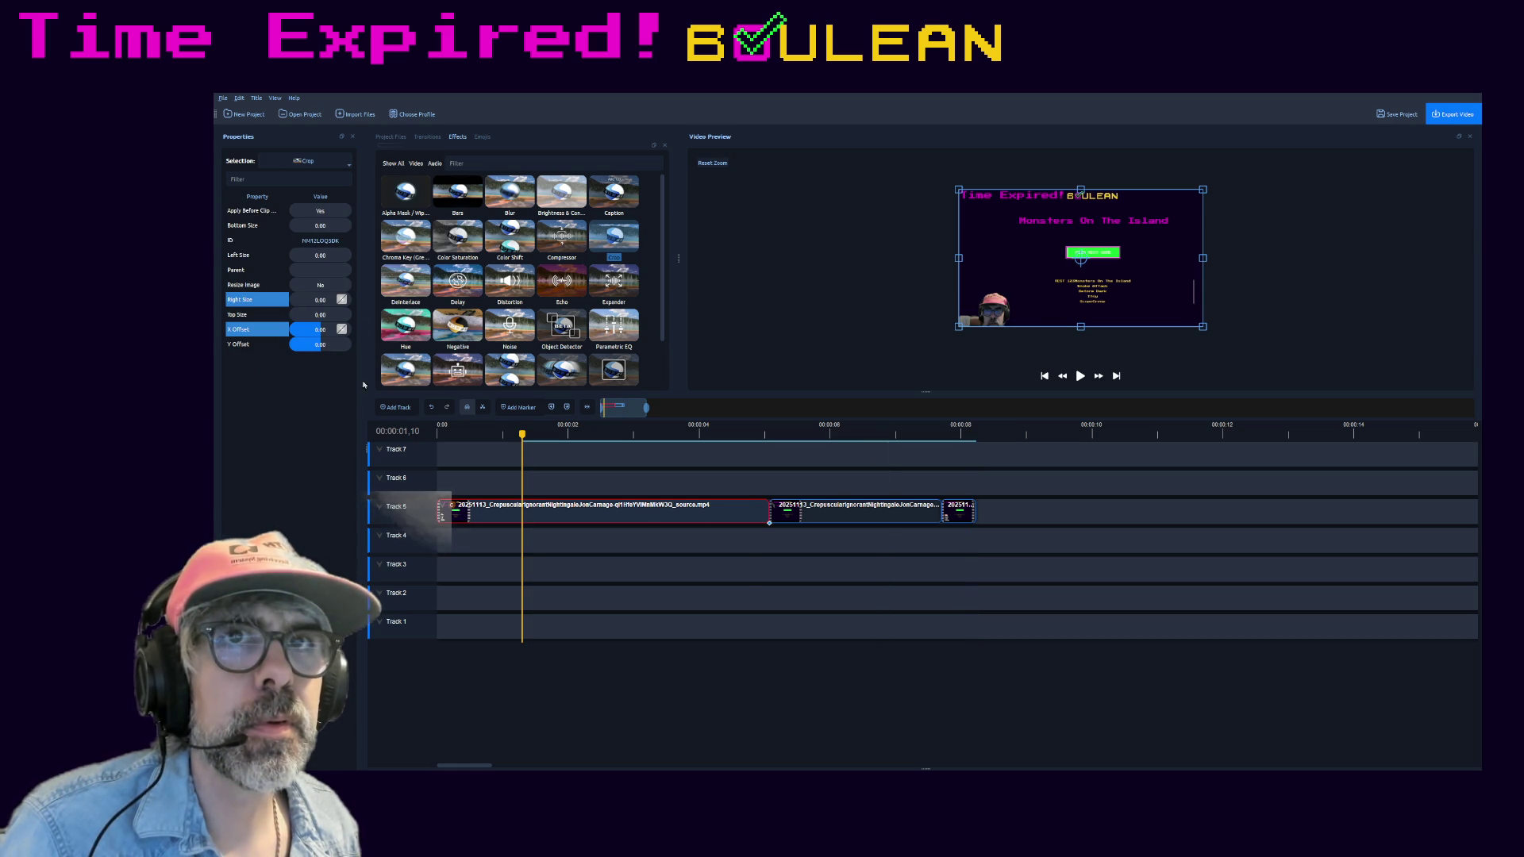
mouse_move(324, 335)
left_mouse_down()
mouse_move(337, 337)
mouse_move(322, 337)
left_mouse_up()
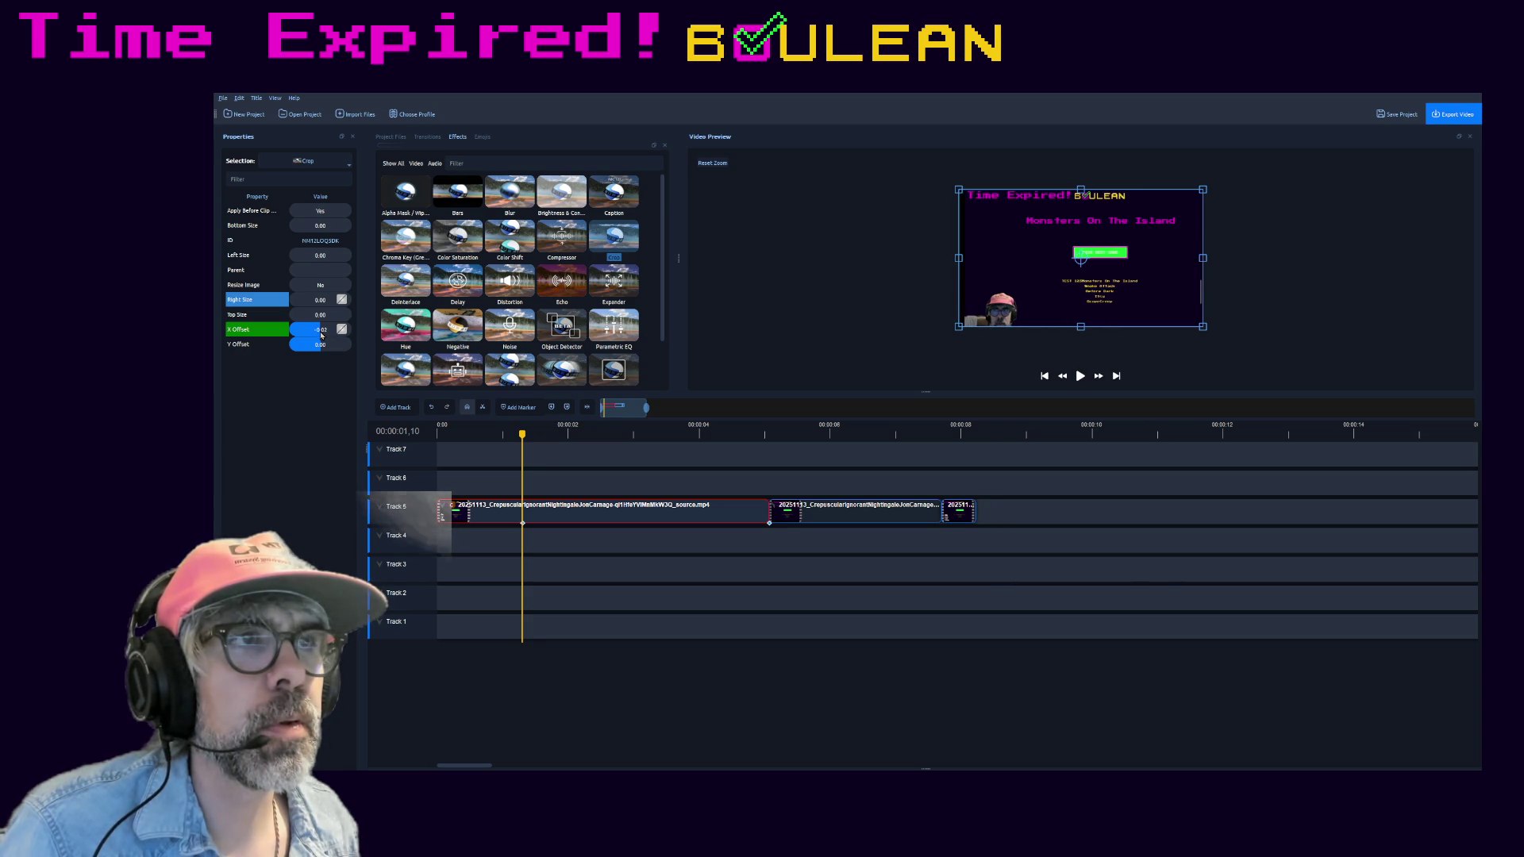
left_click(322, 335)
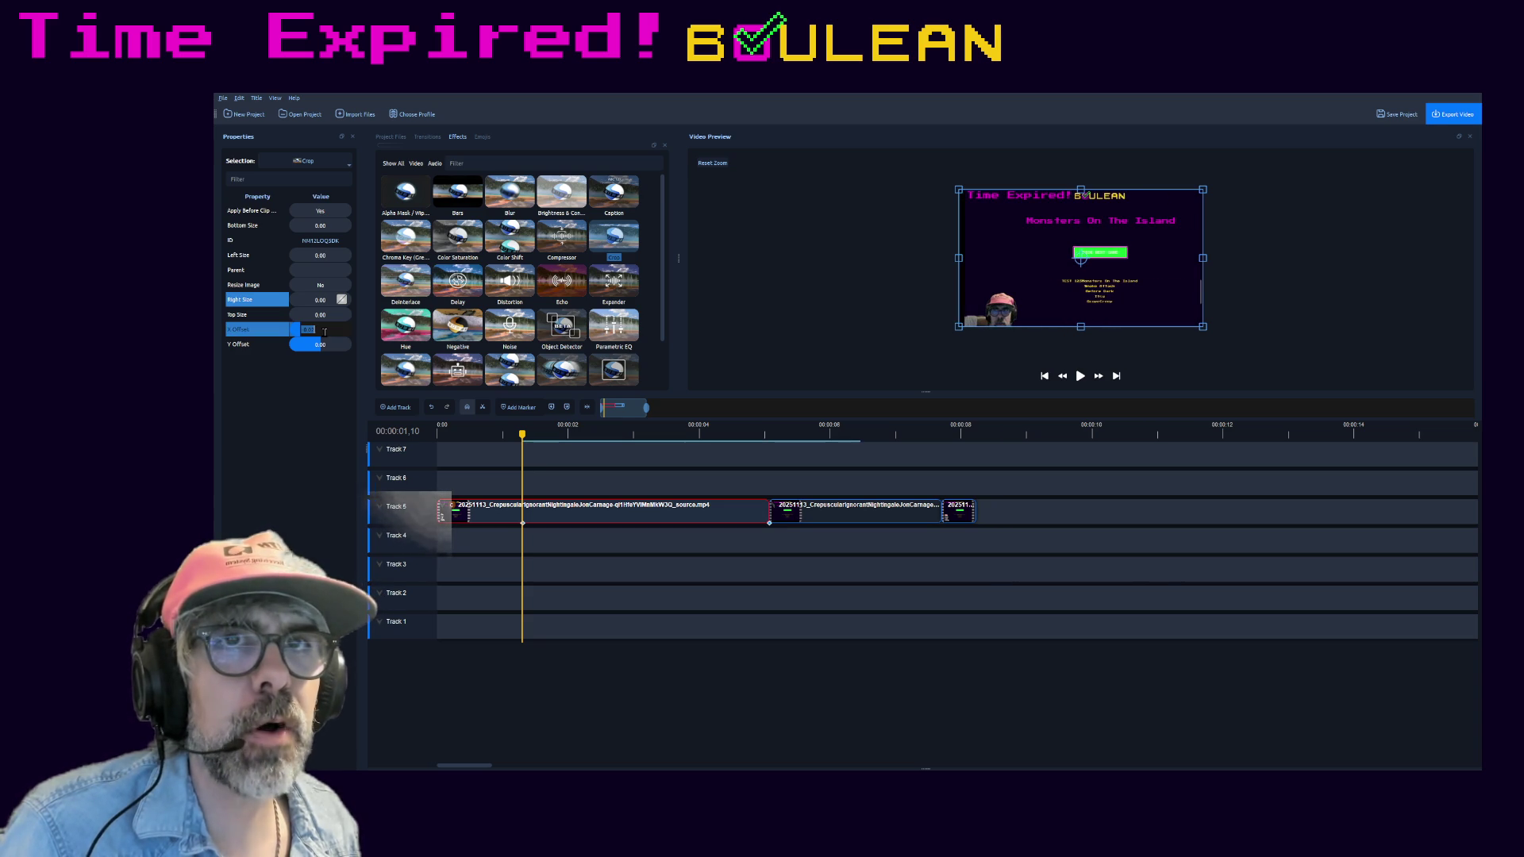
left_click_drag(323, 334, 318, 335)
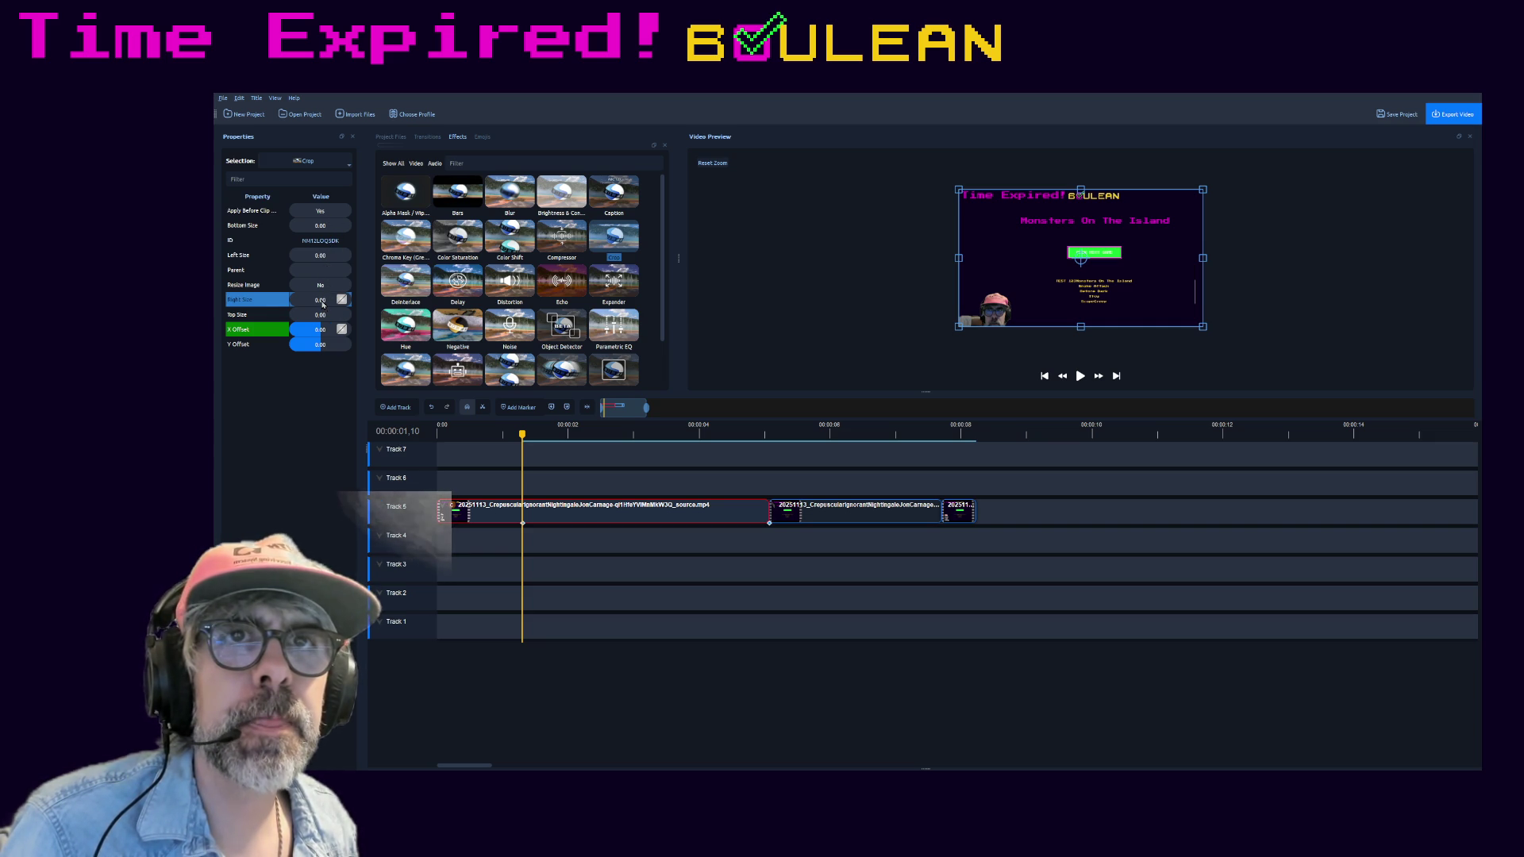
- Crop the right and top edges (Bottom Size back to zero) so only the webcam corner shows on black
left_click_drag(318, 302, 335, 307)
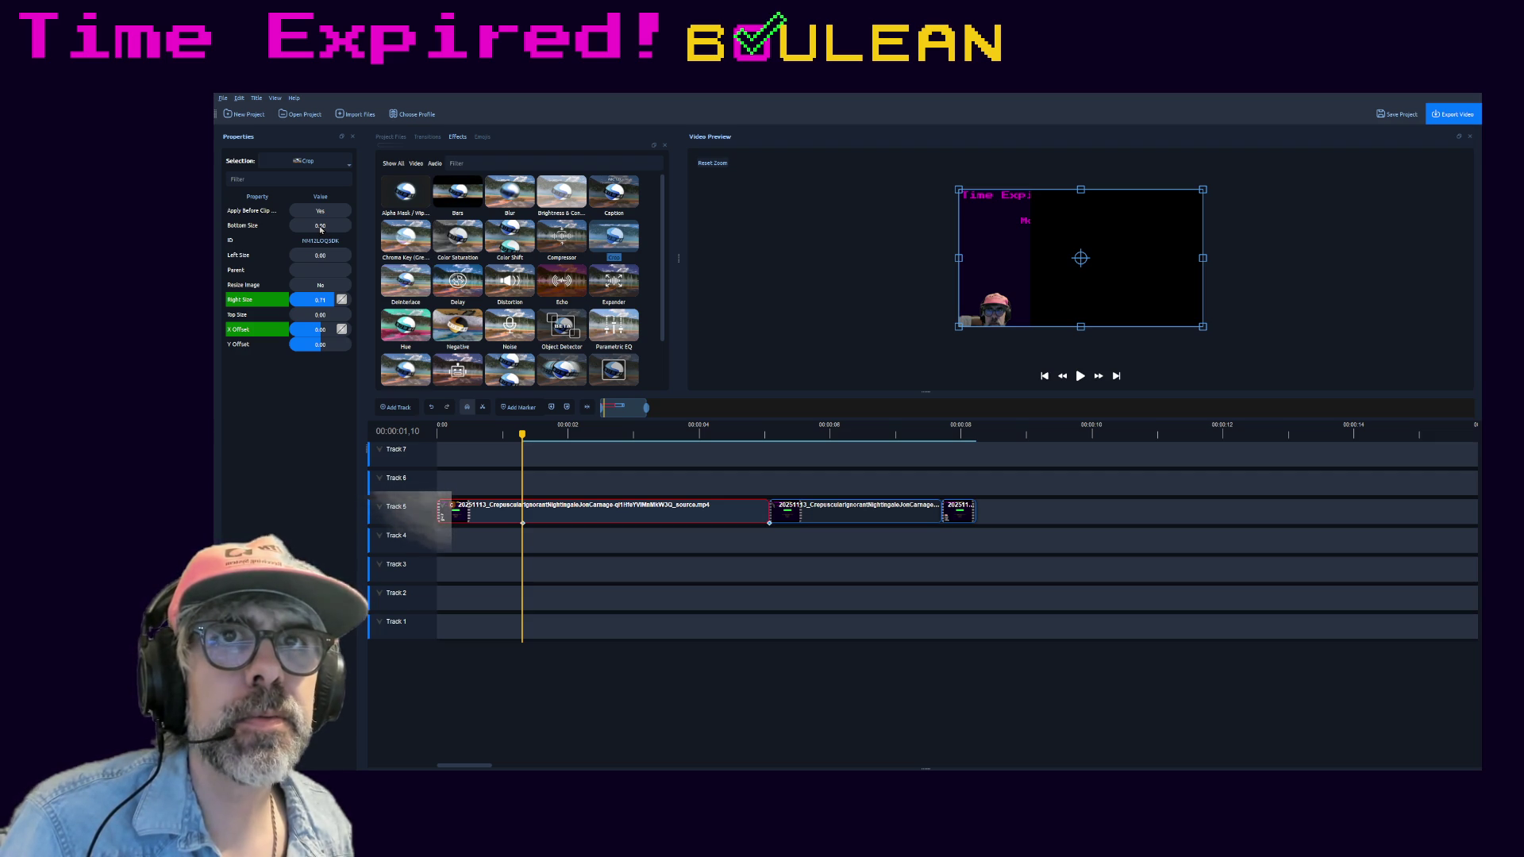
left_click_drag(319, 226, 333, 232)
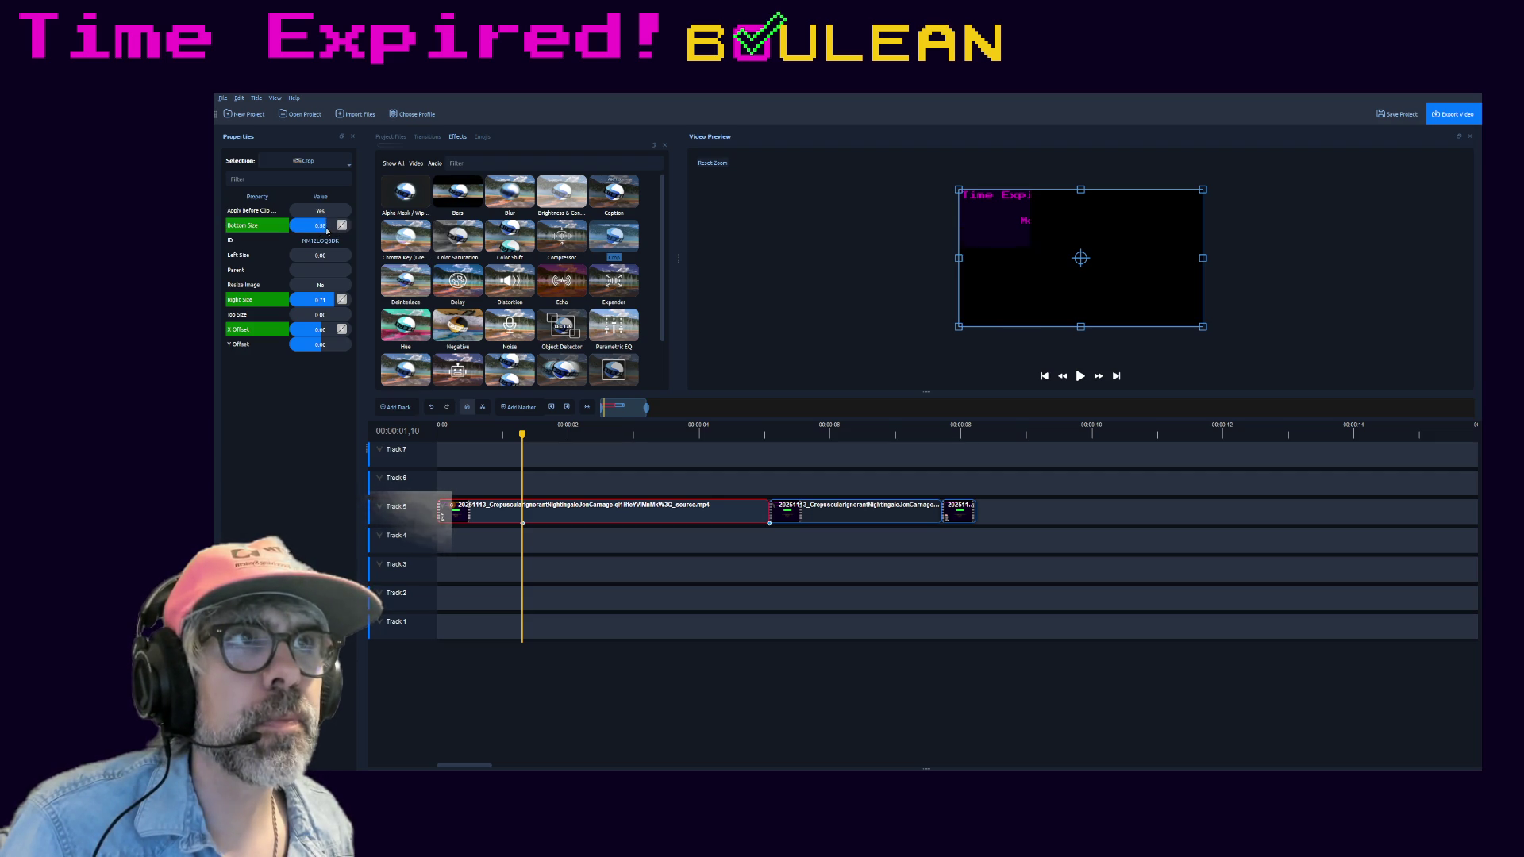
left_click_drag(306, 233, 279, 237)
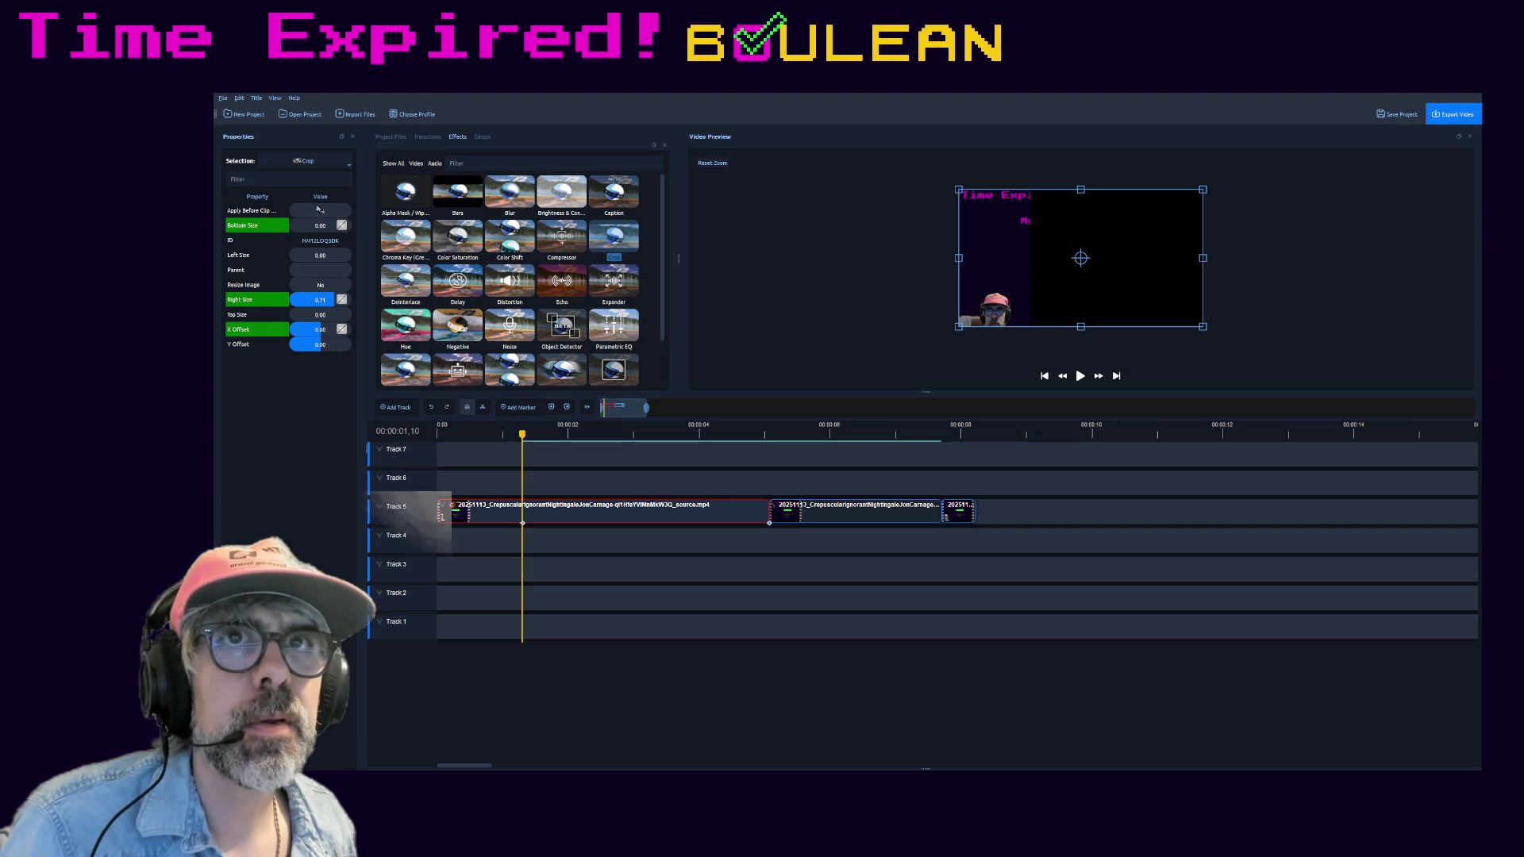
left_click_drag(315, 314, 333, 317)
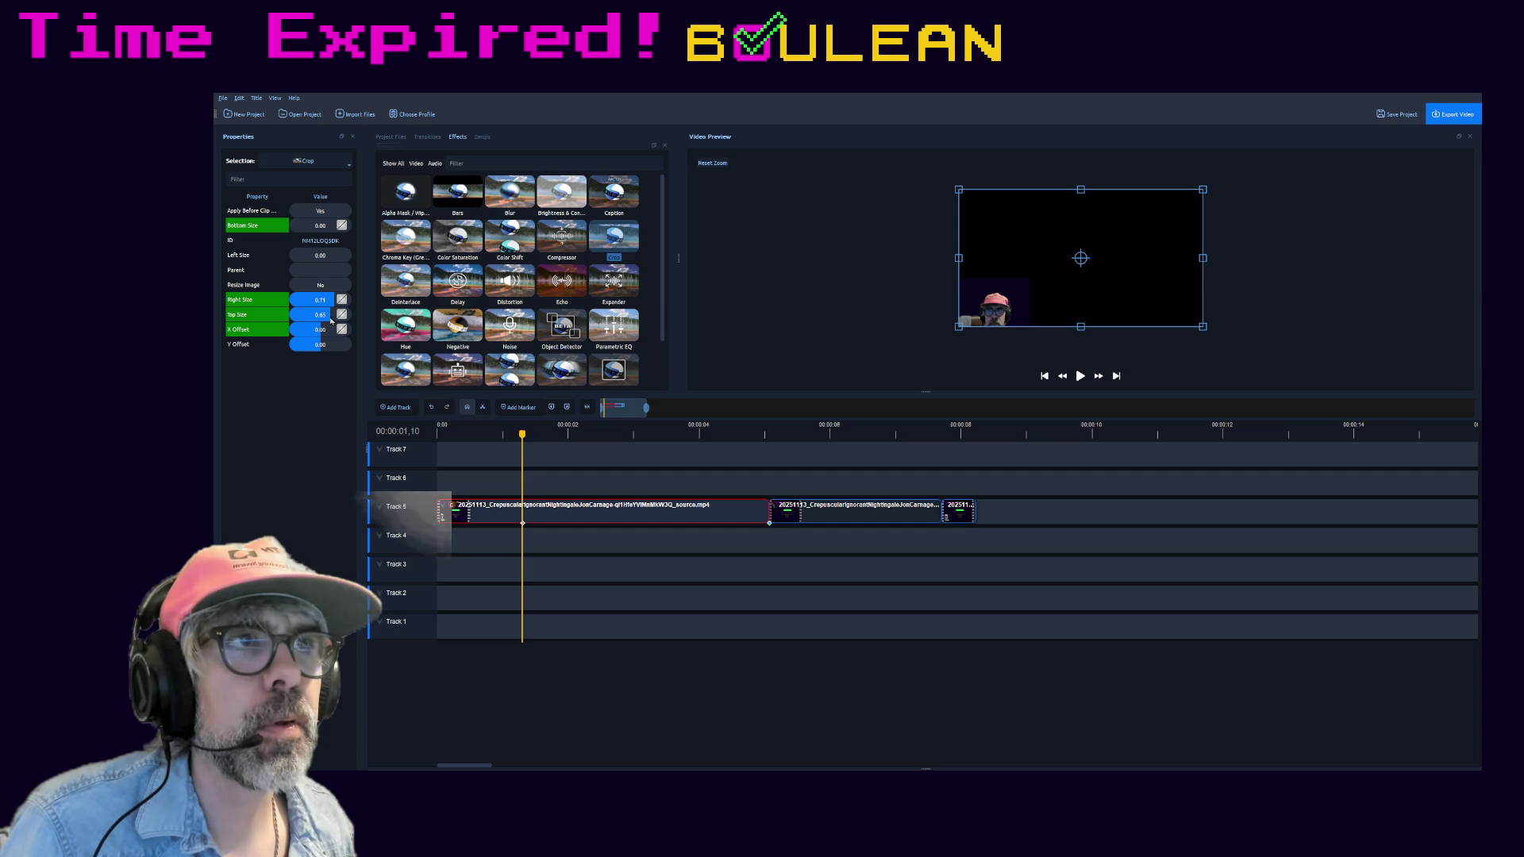
key("Home")
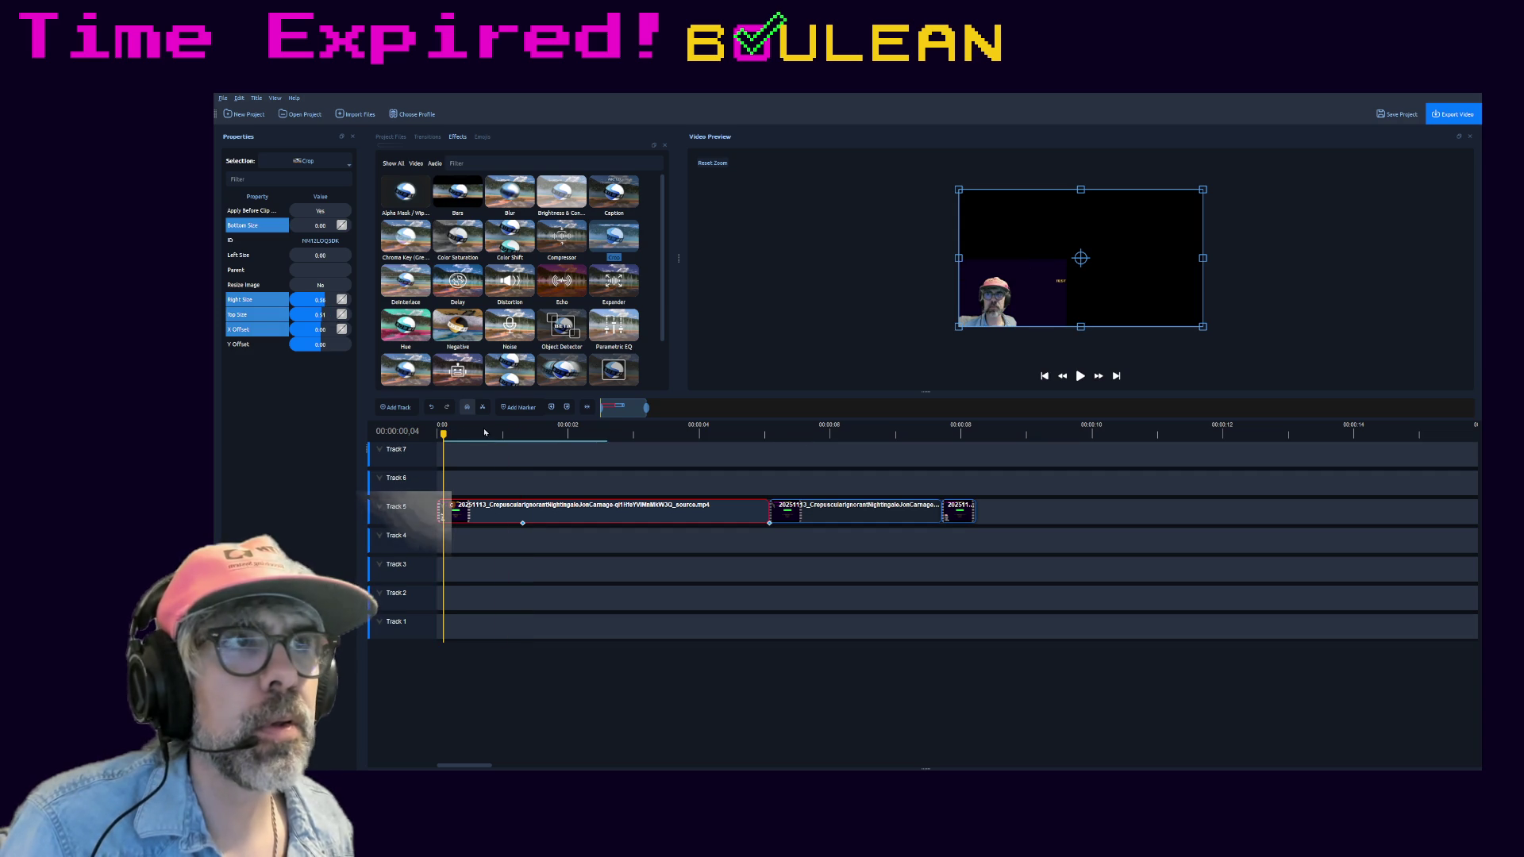
- Play back the cropped clip from the start, pause about 1.5 s in, and switch to the Reddit thread
left_click(1080, 376)
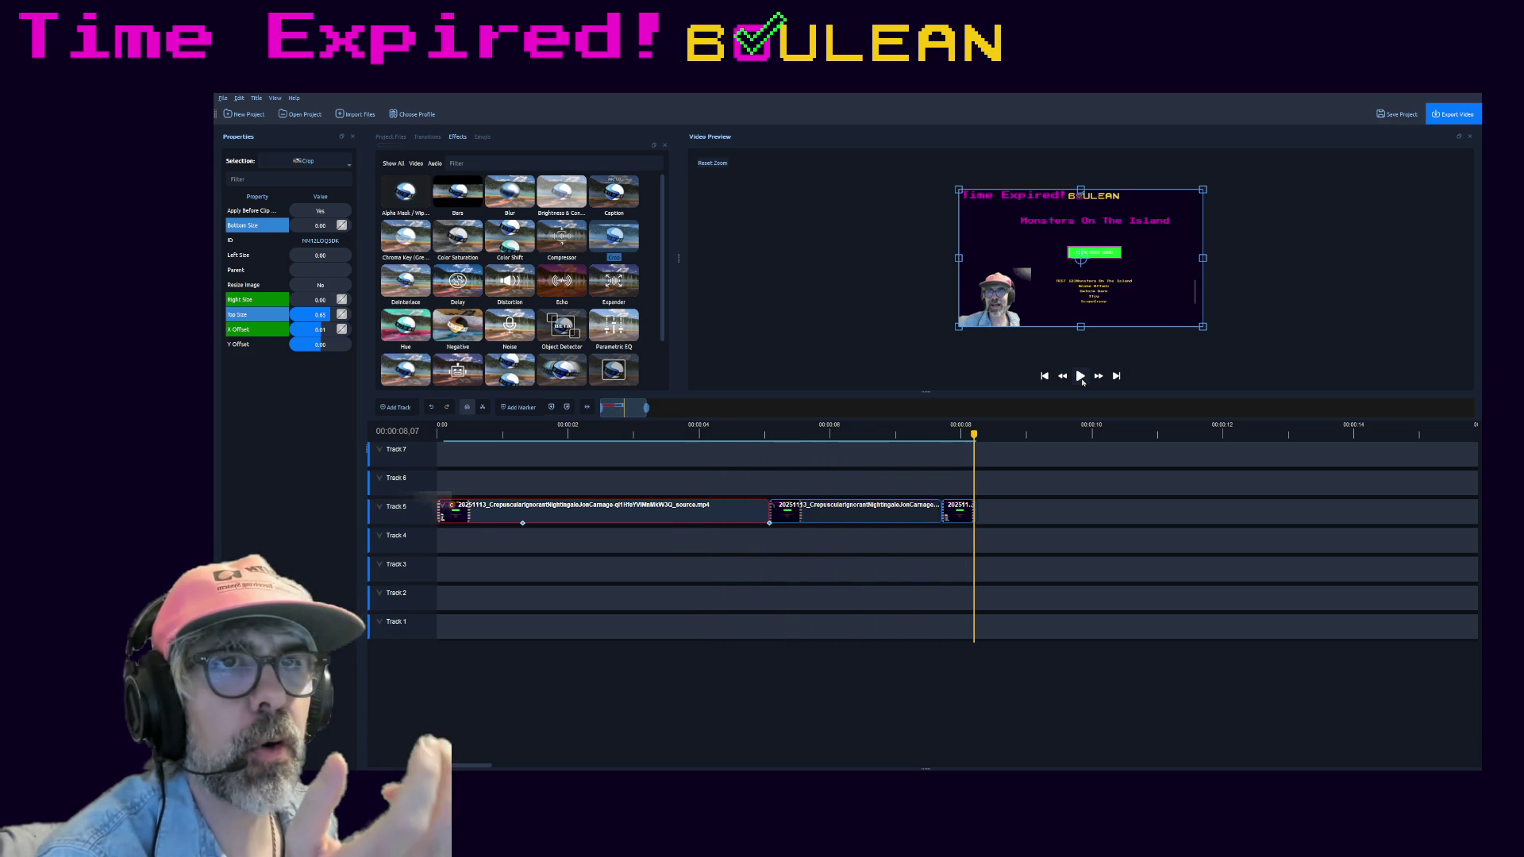
scroll(667, 330, "down", 1)
scroll(668, 330, "down", 1)
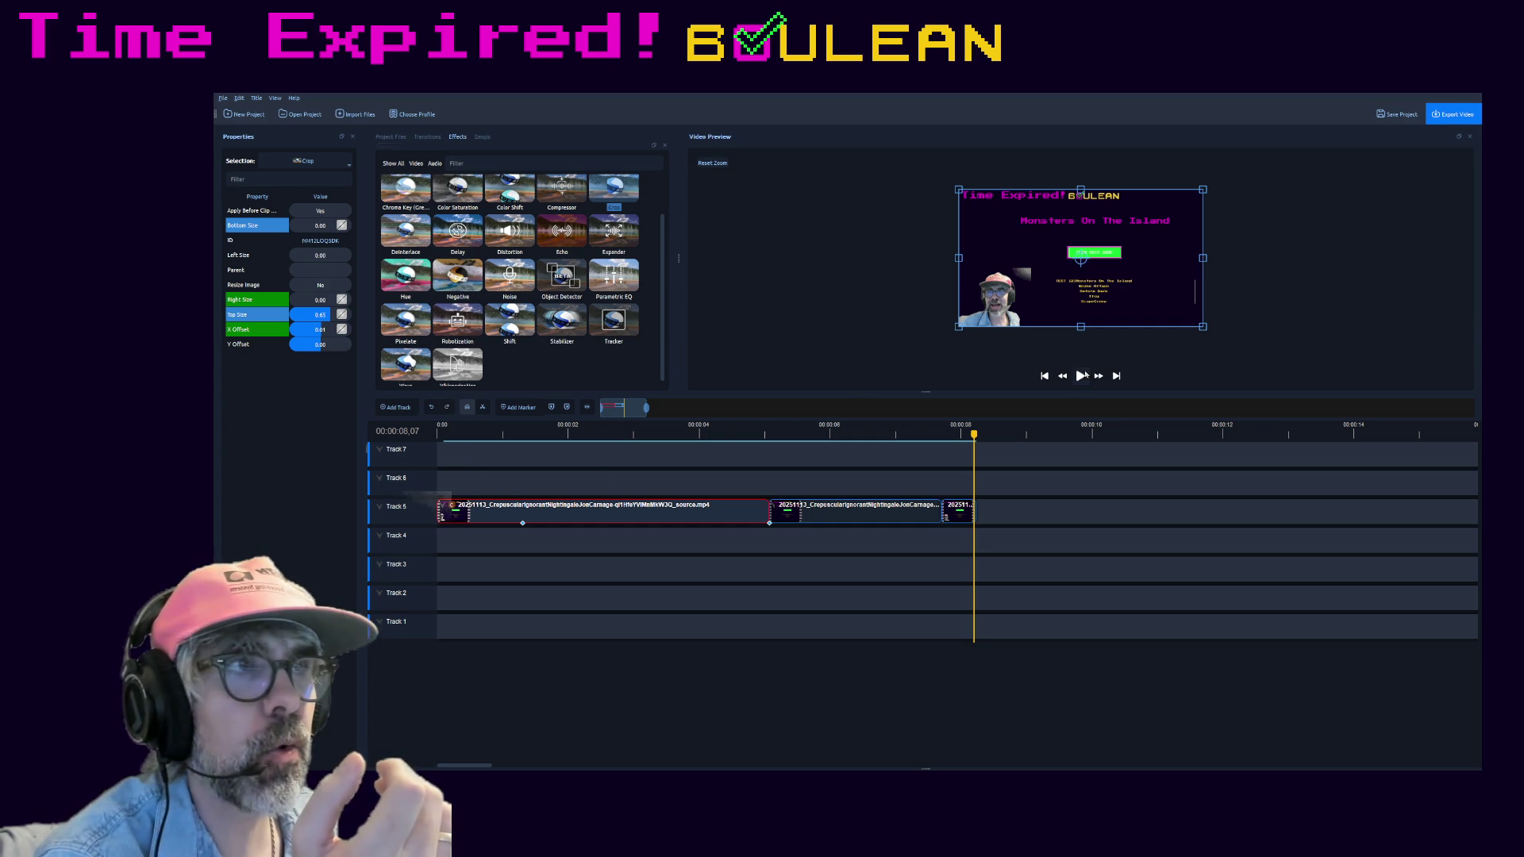
left_click(1044, 376)
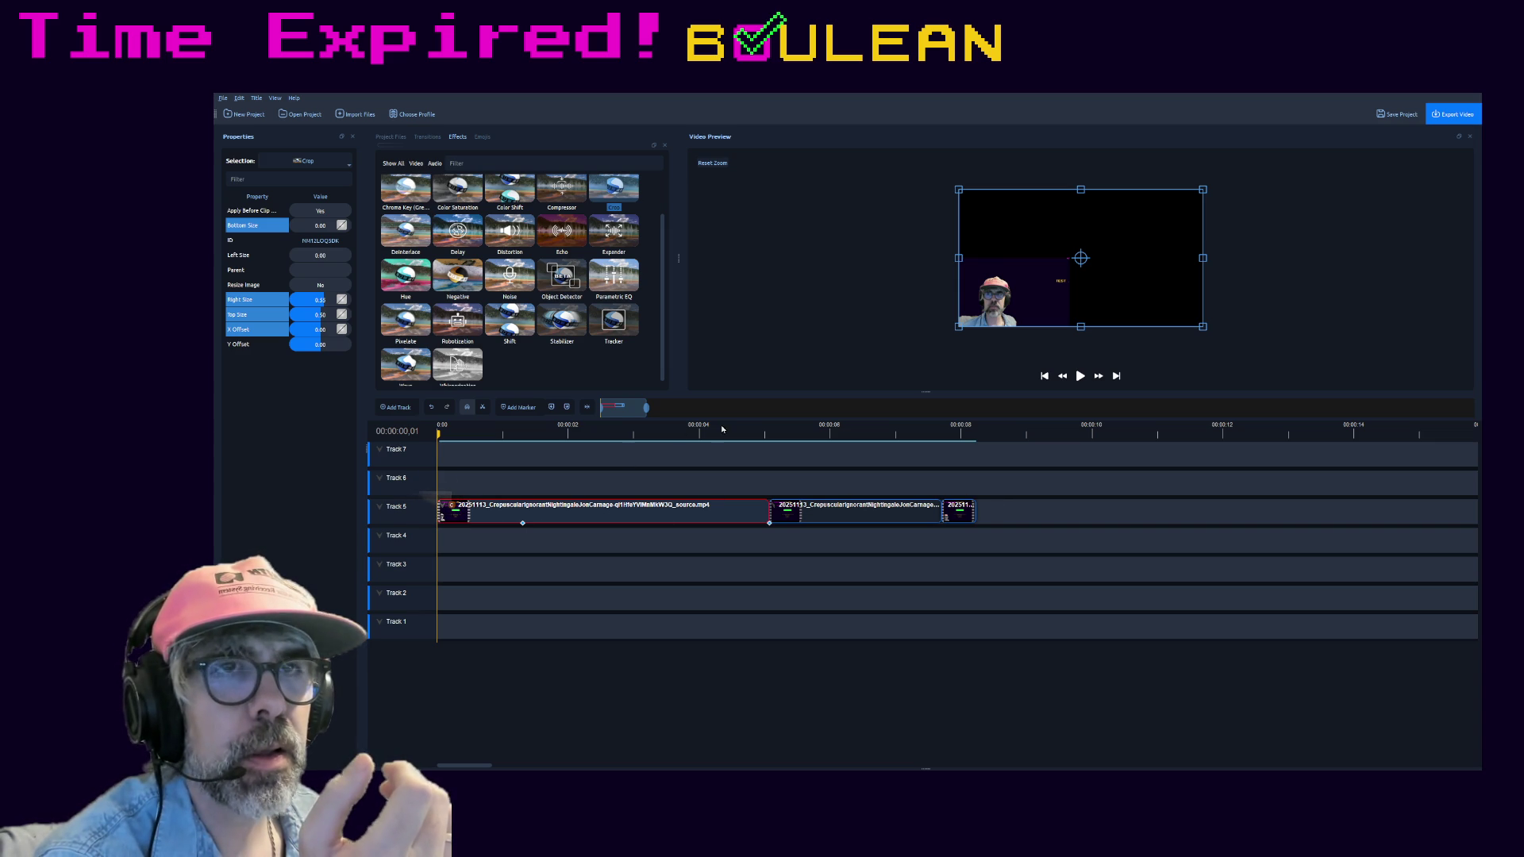
left_click_drag(646, 407, 726, 408)
left_click(1080, 375)
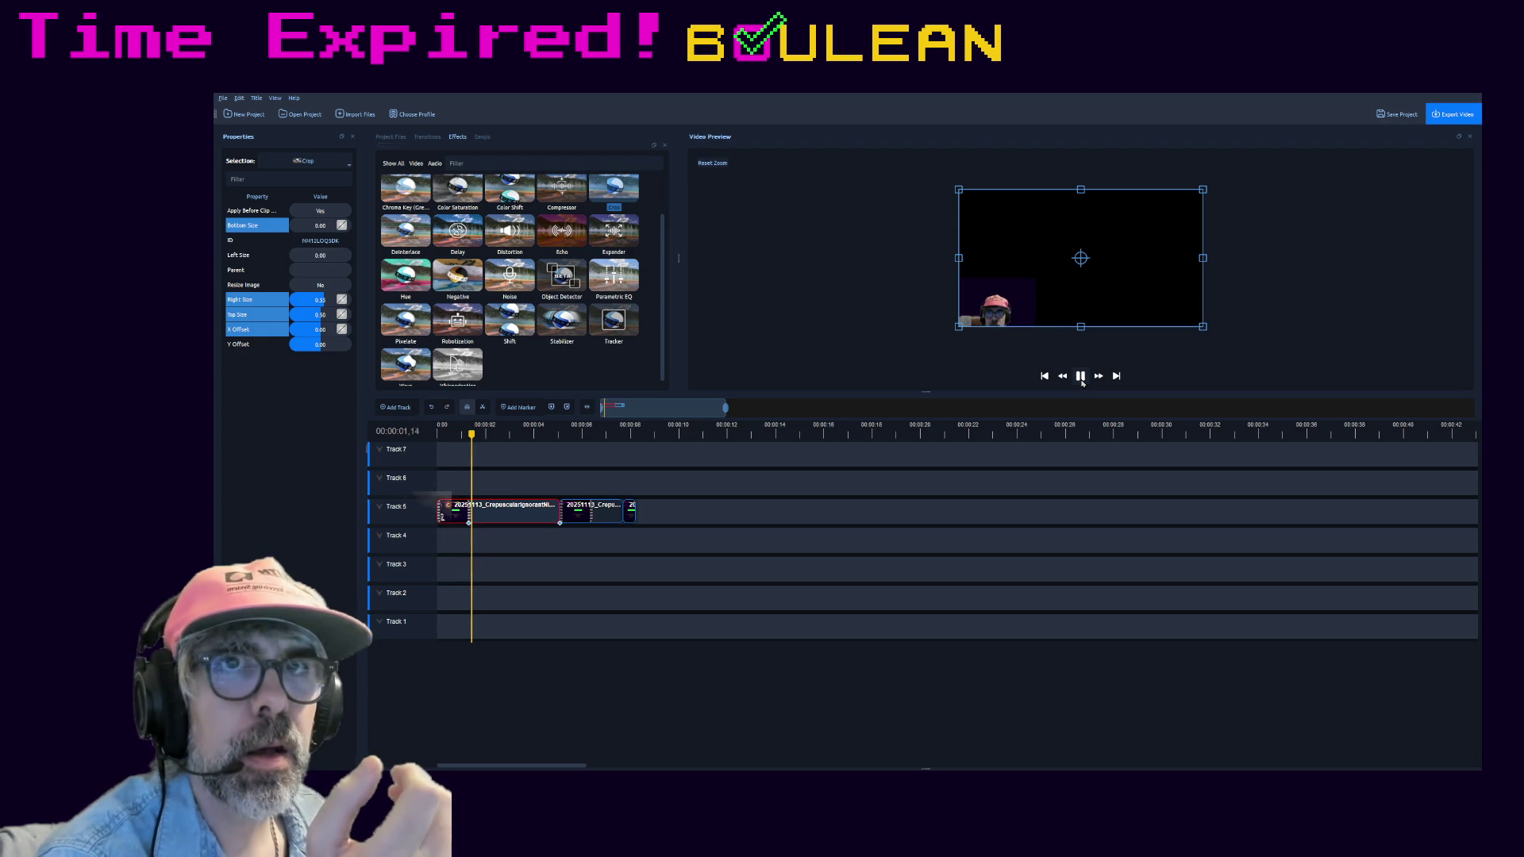
left_click(1080, 376)
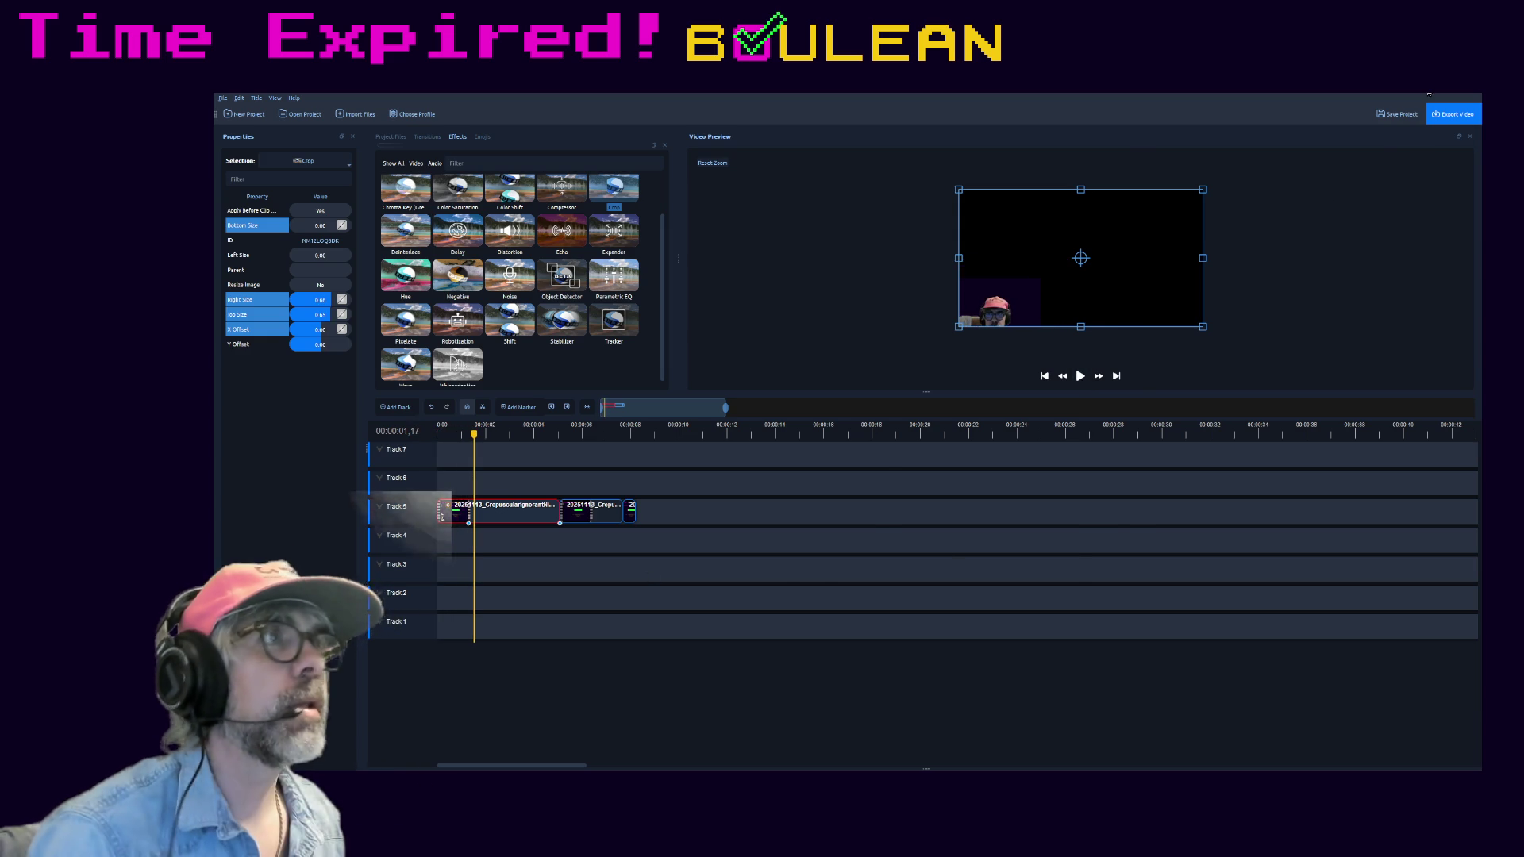
key("alt+Tab")
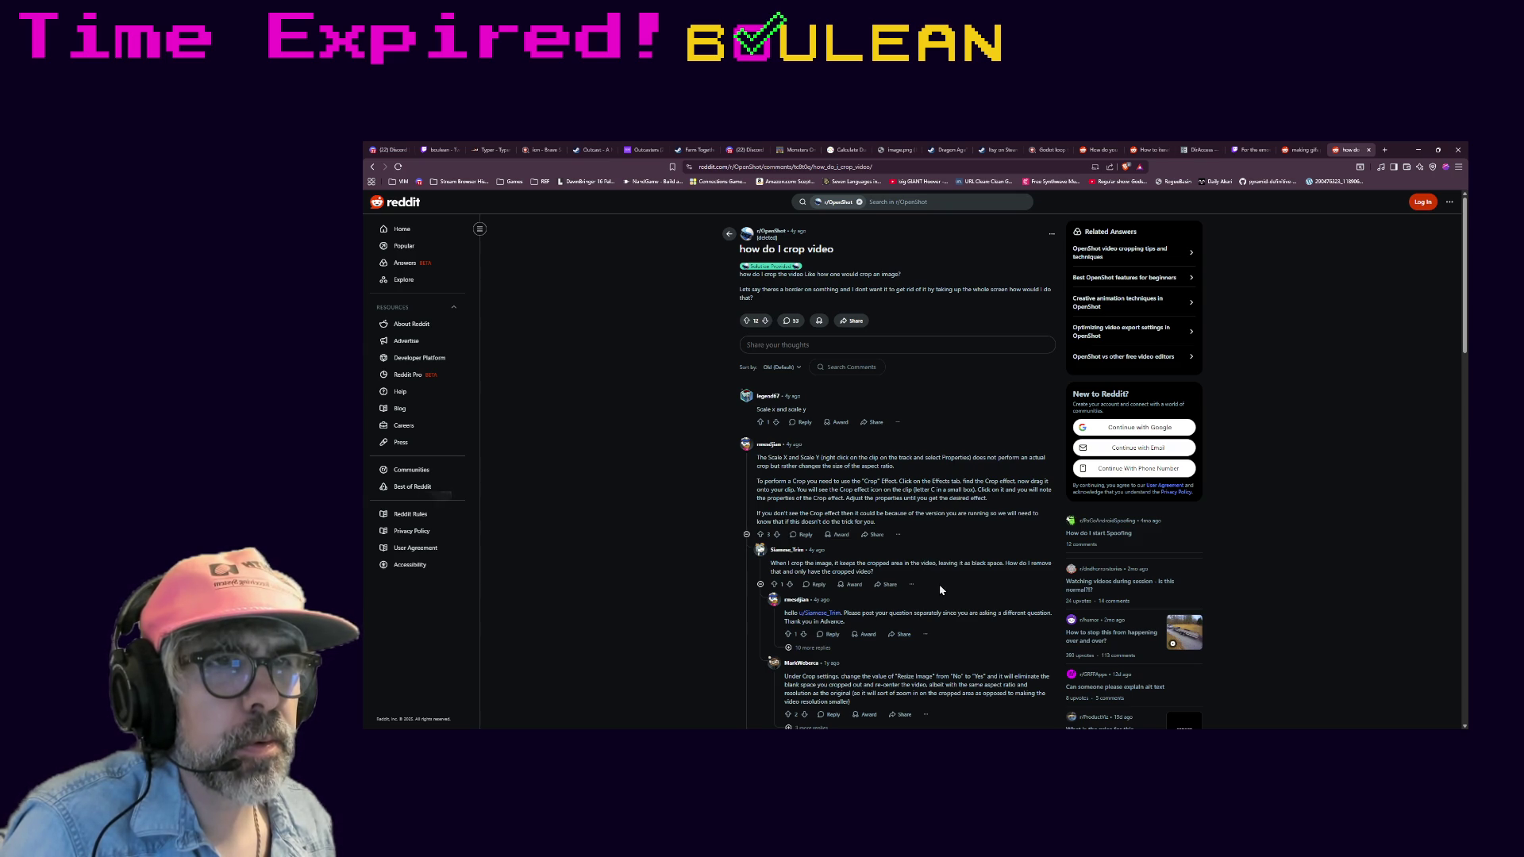
scroll(939, 630, "down", 1)
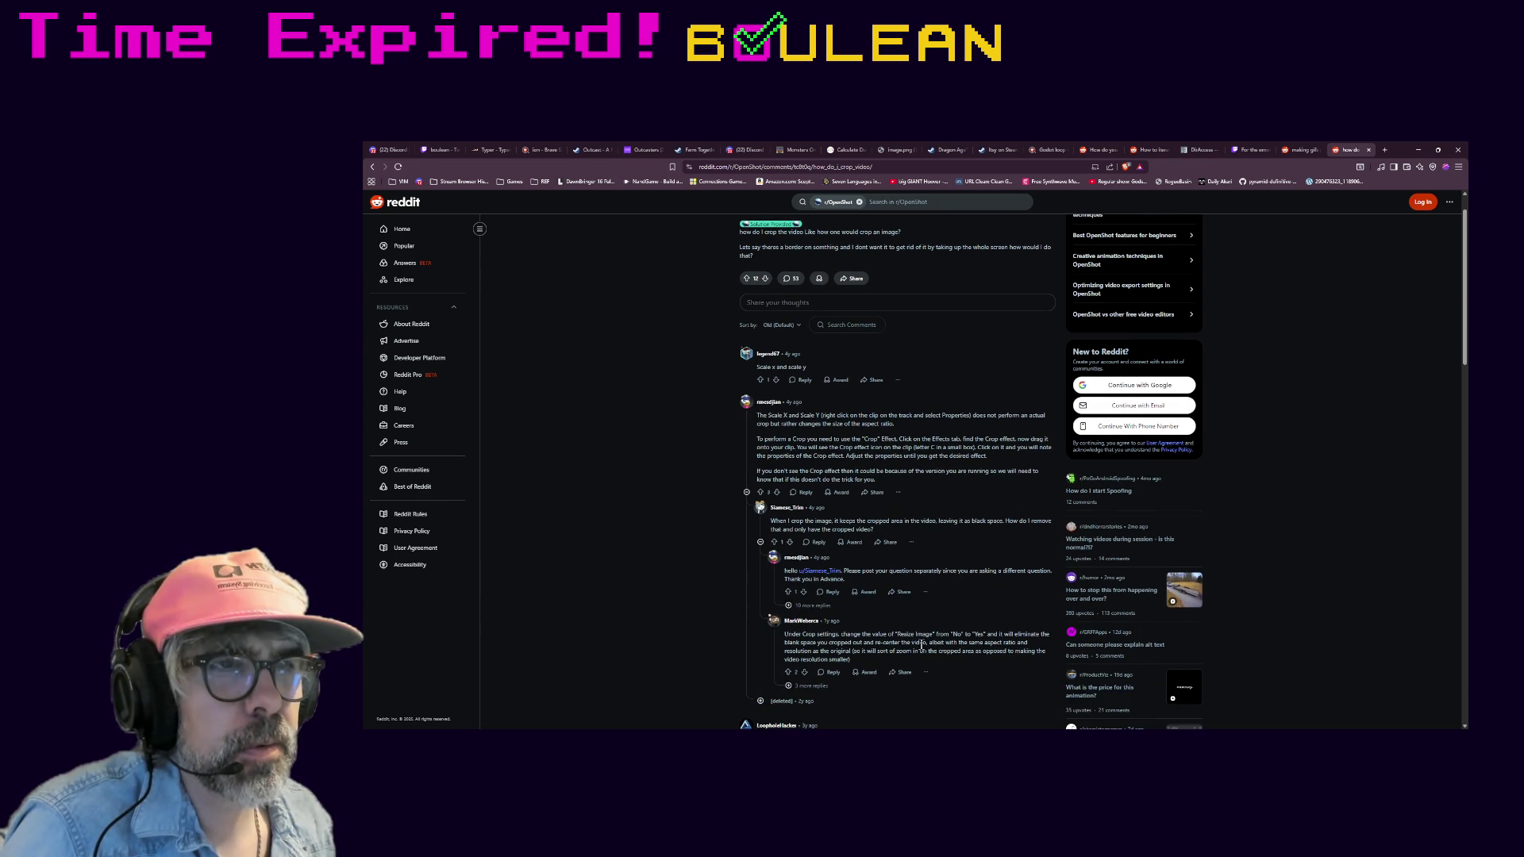
scroll(921, 646, "down", 1)
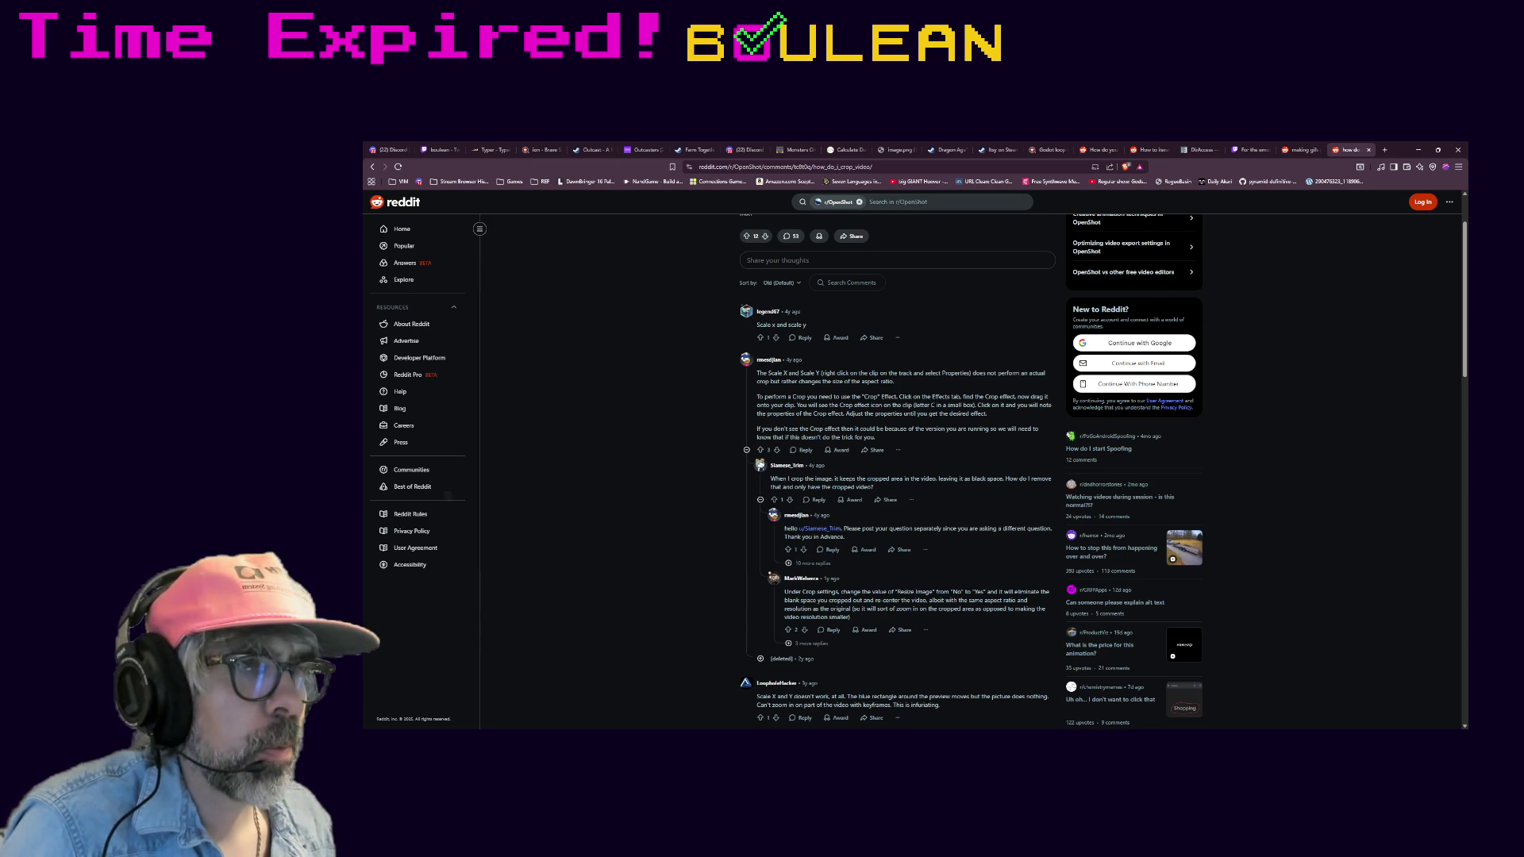
- Return from the Reddit crop-video thread to the OpenShot editor
key("alt+Tab")
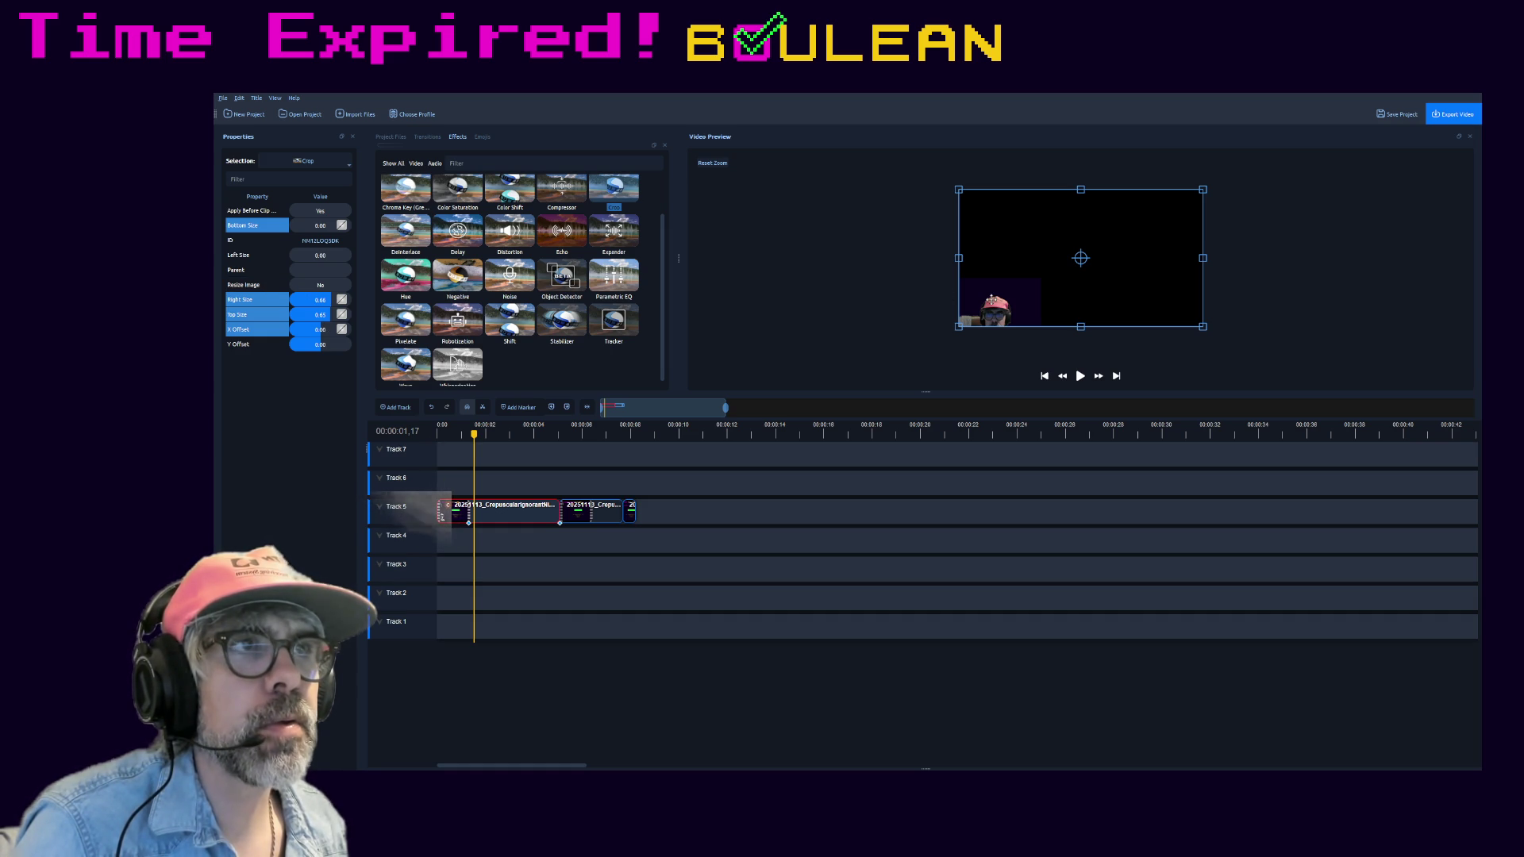
left_click(440, 435)
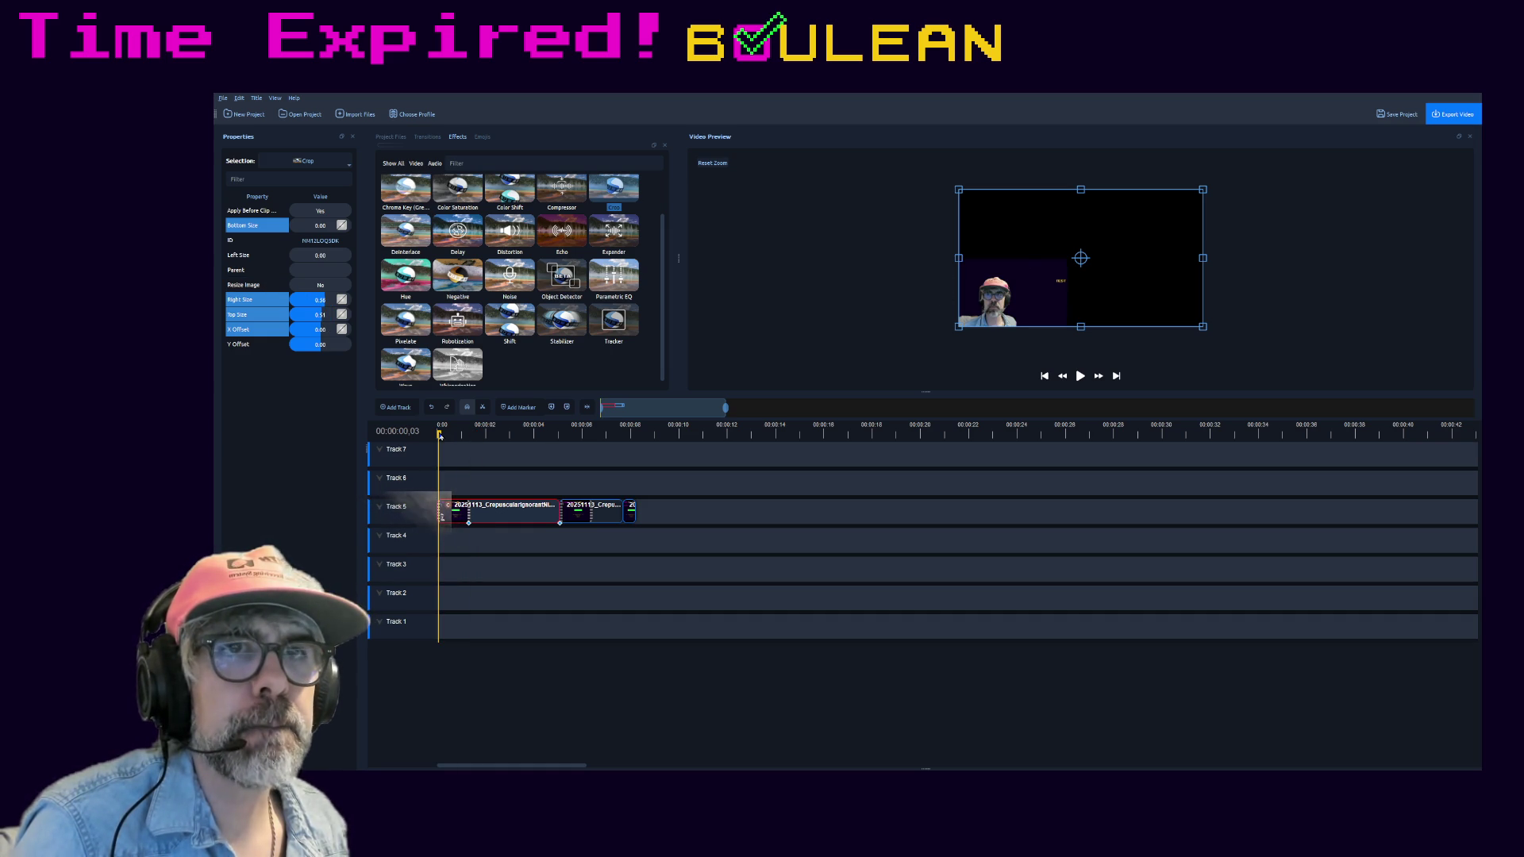
scroll(569, 493, "up", 2, "ctrl")
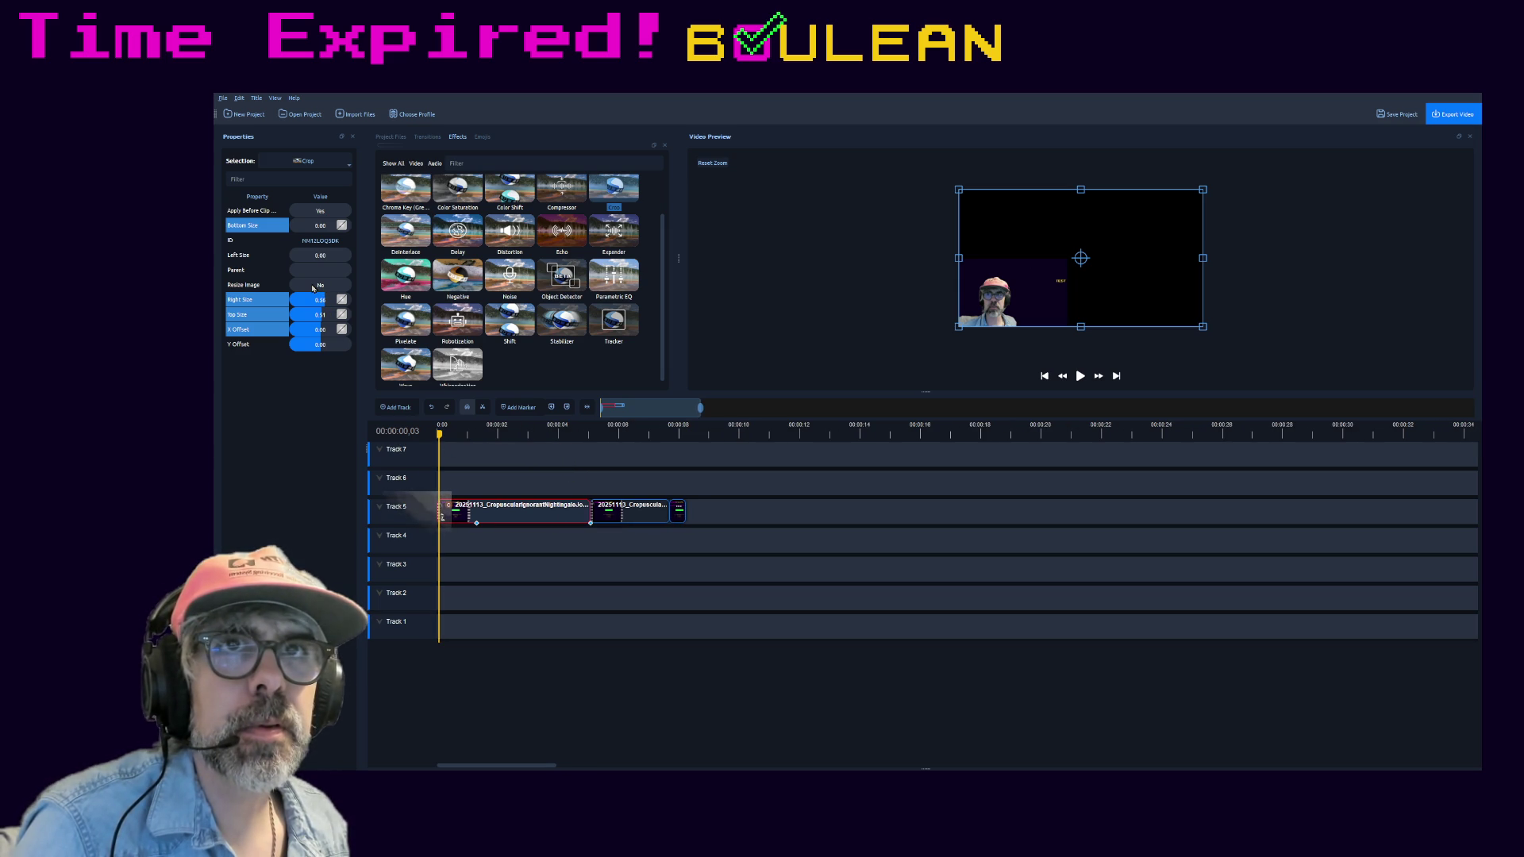
left_click(313, 271)
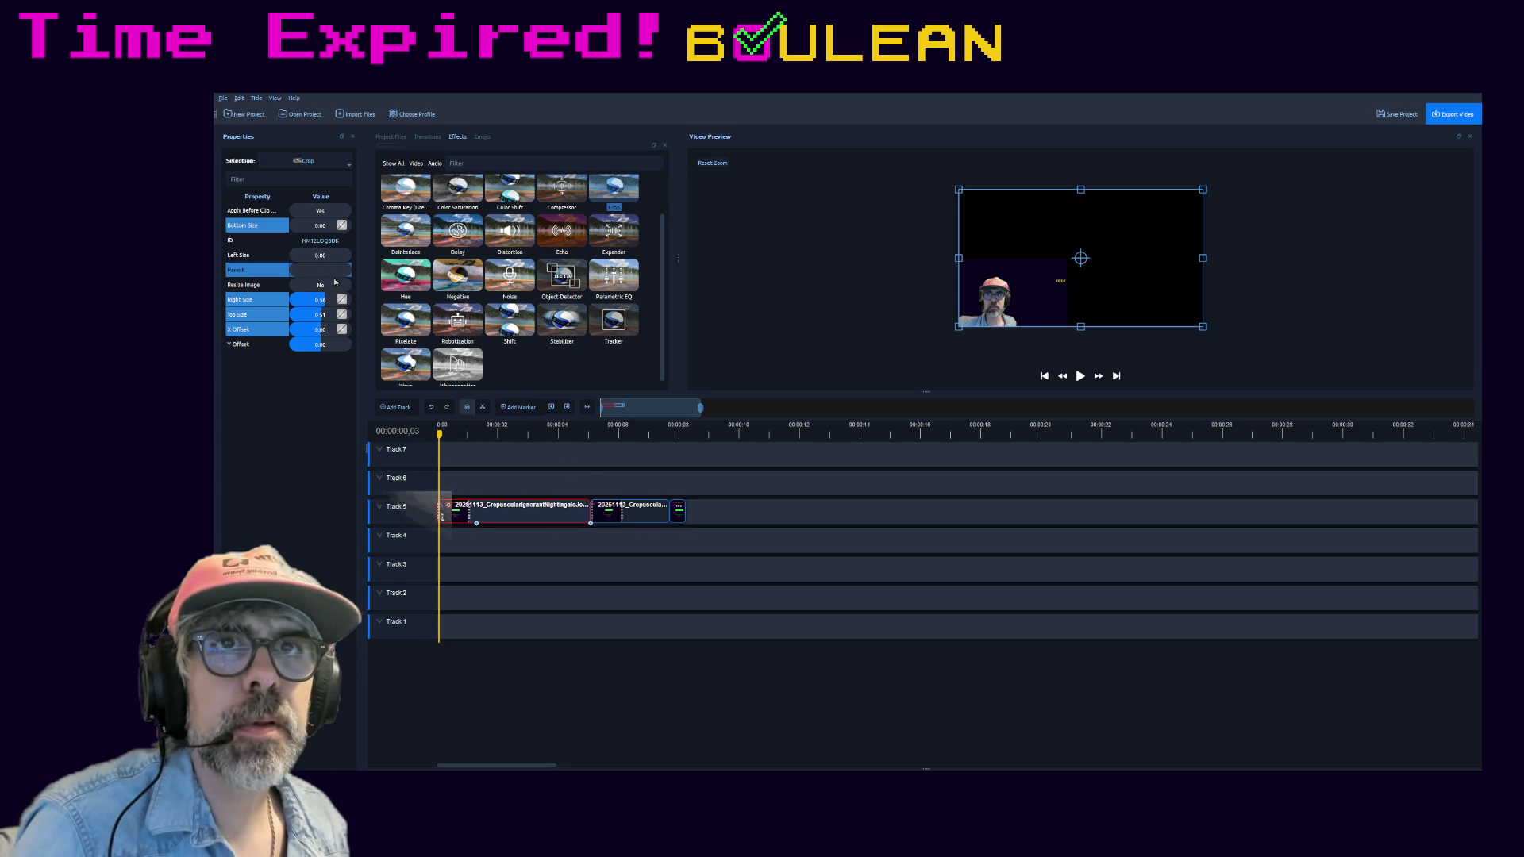